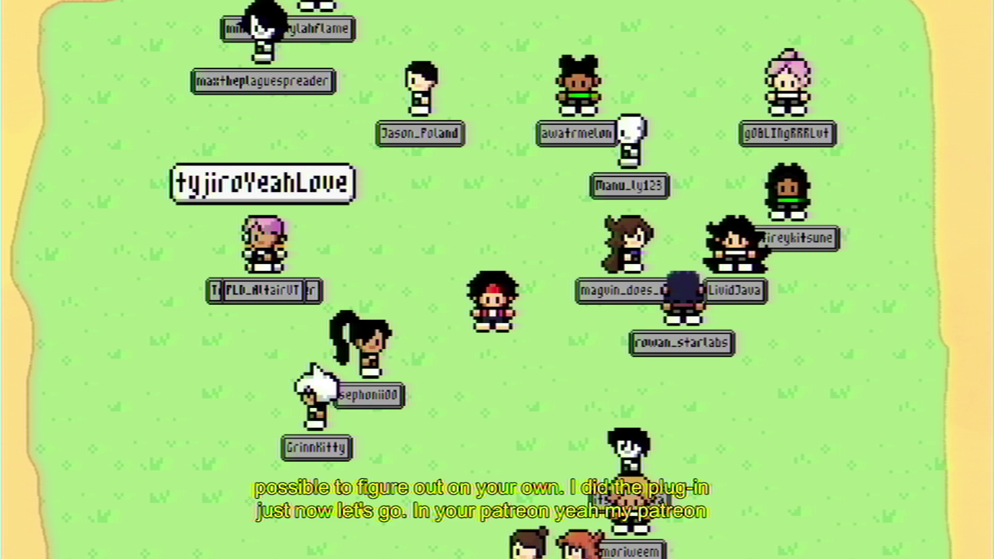
Walk the avatar up, down, right, down and back up among the chatters on the grass field
key(Up)
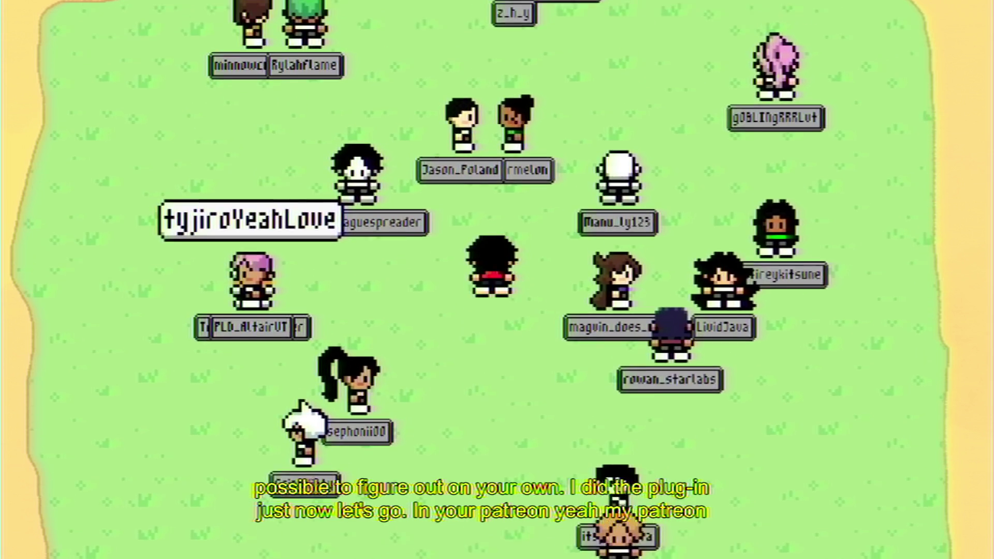
key(Up)
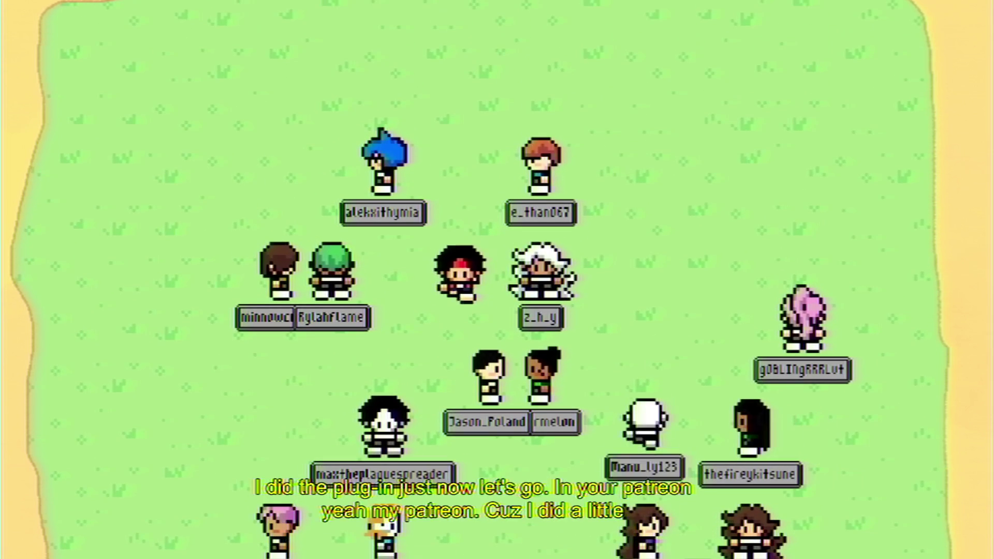
key(Down)
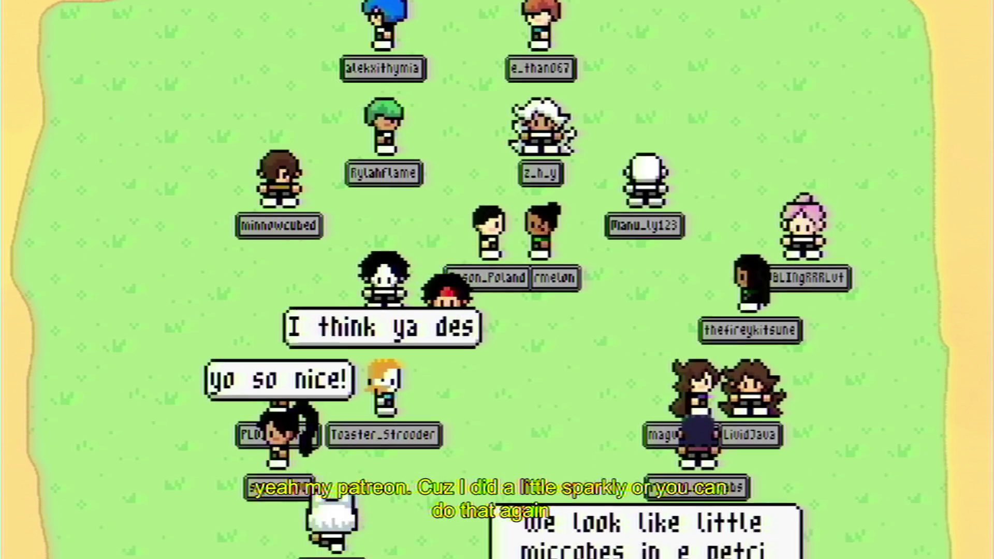
key(Right)
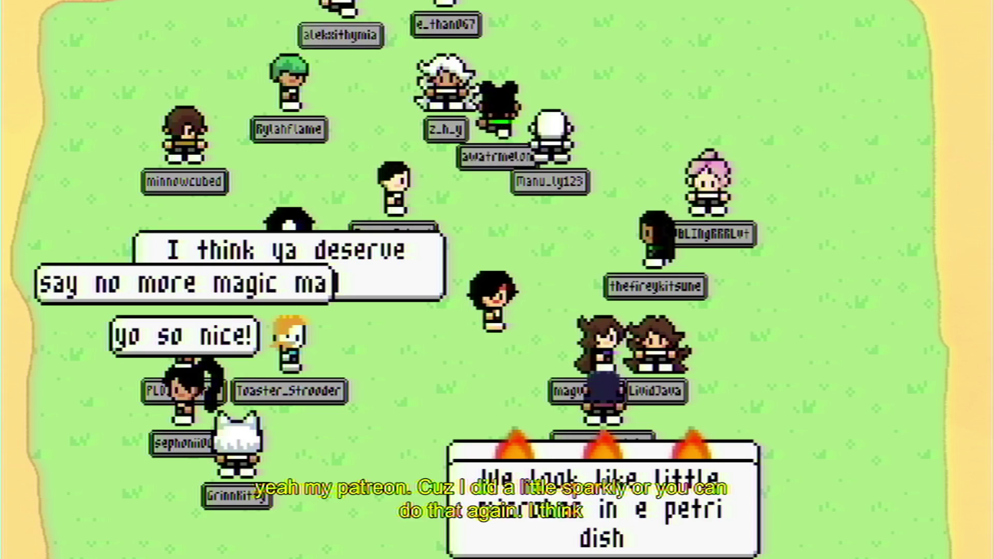
key(Down)
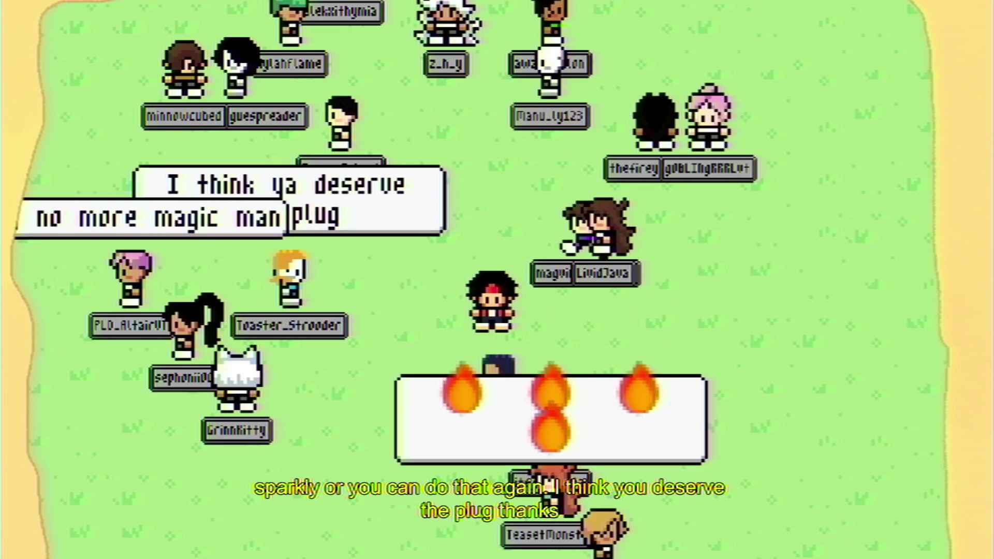
key(Up)
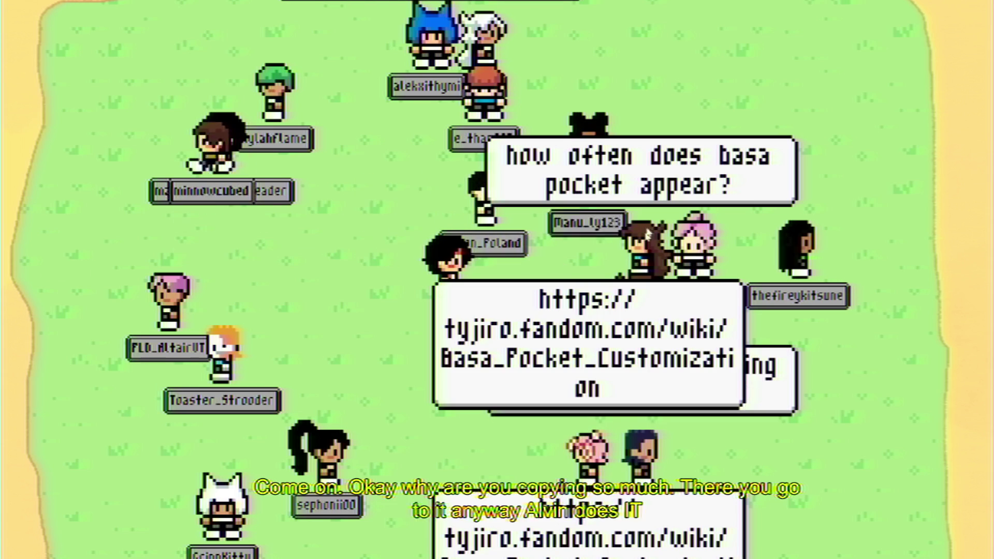
Walk the avatar down through the crowd, then up-right, right, up-left and back down
key(Down)
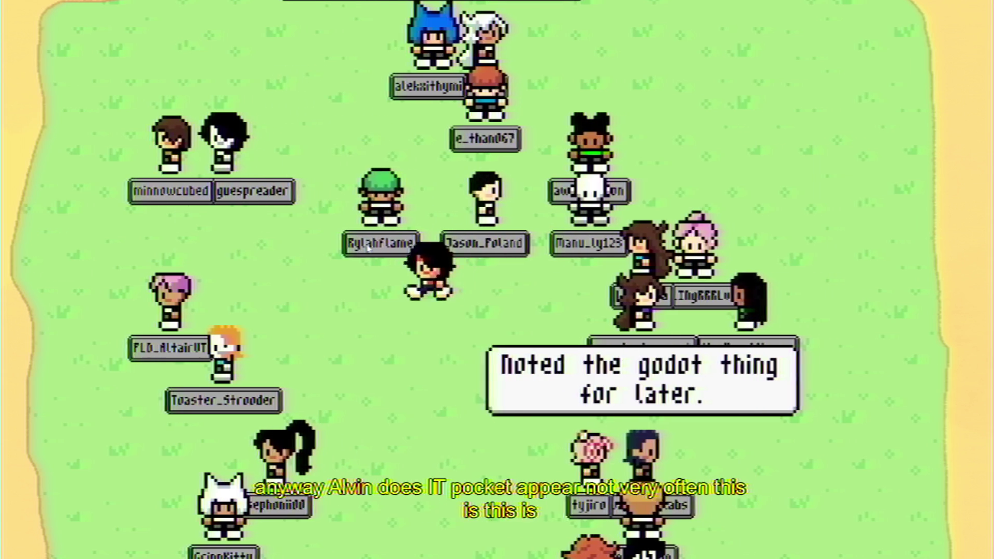
key(Right)
key(Up)
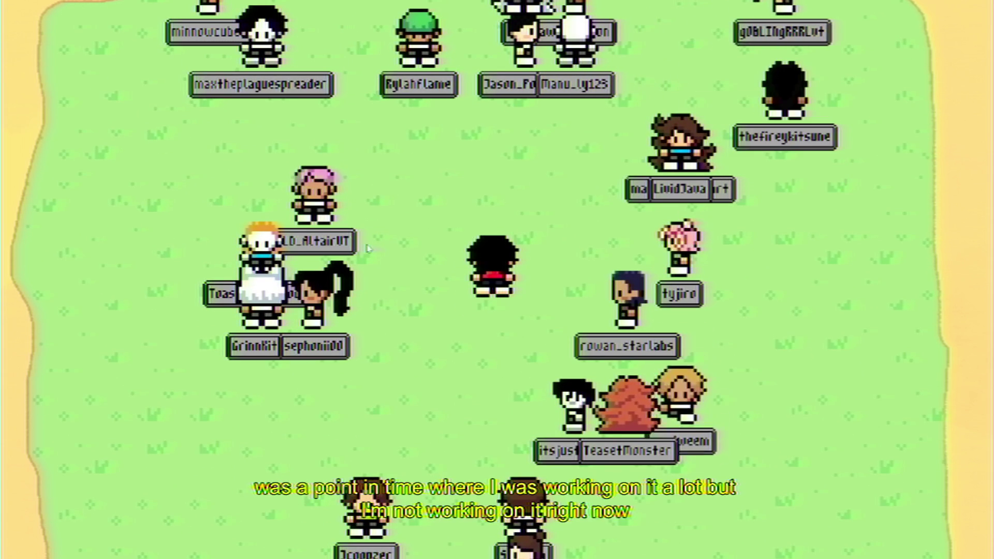
key(Right)
key(Right)
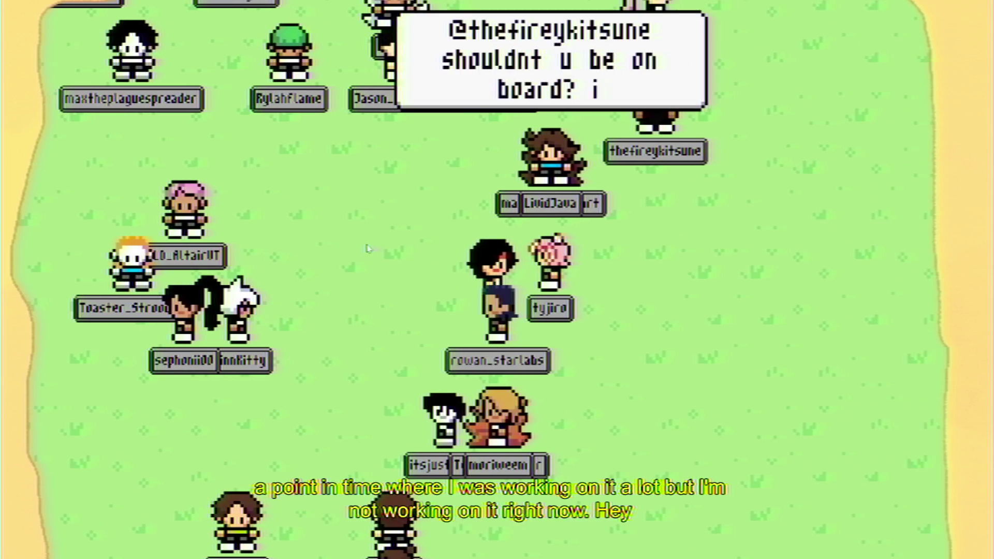
key(Up)
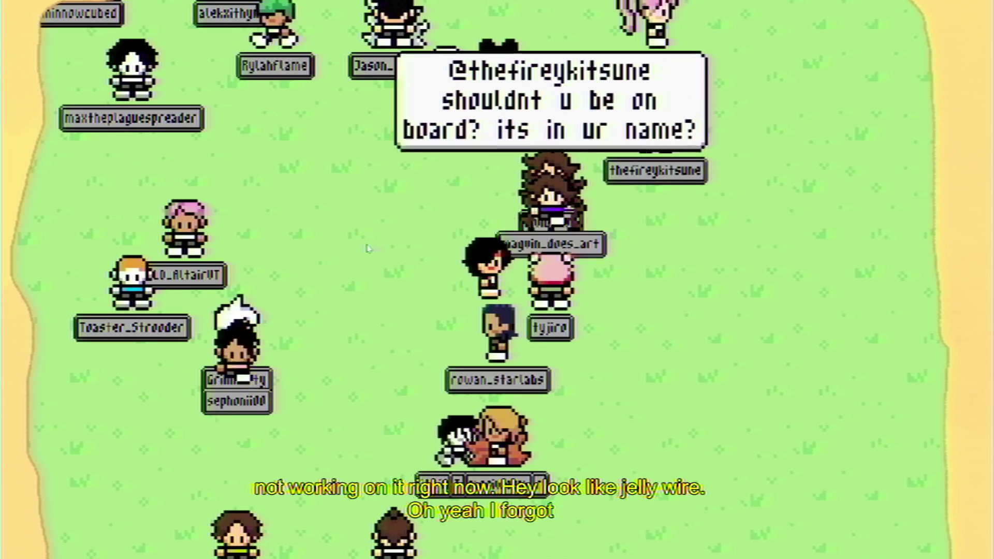
key(Left)
key(Left)
key(Down)
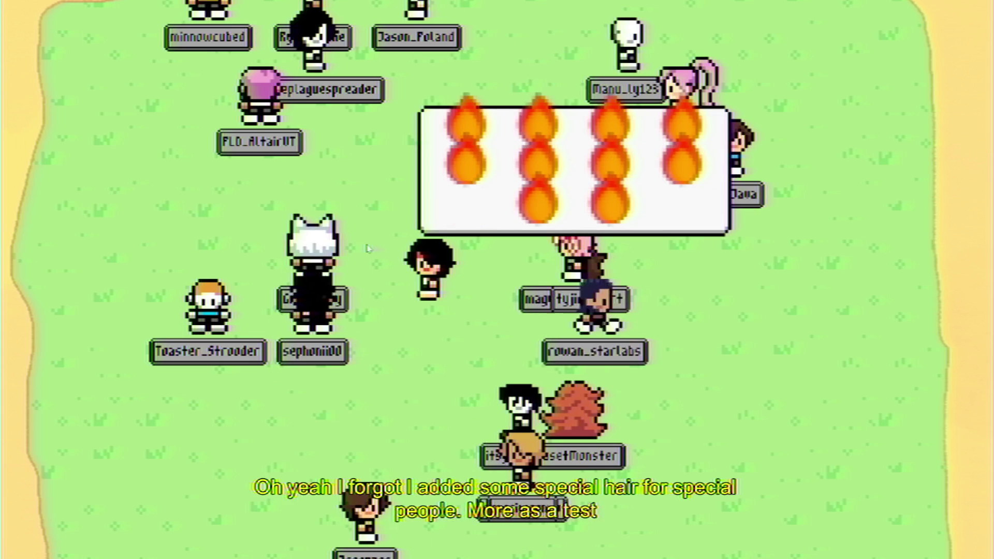
key(Down)
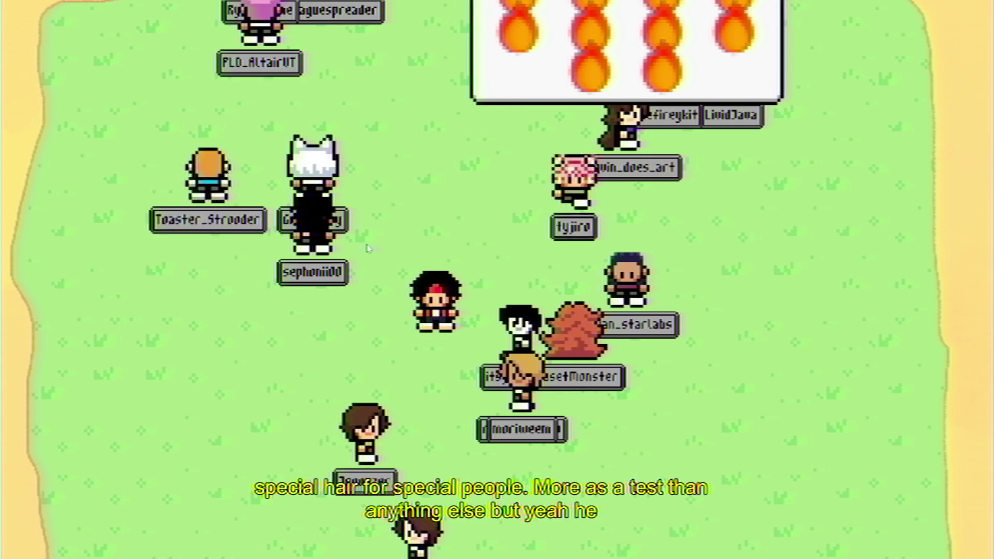
Head the avatar up, then diagonally down-right, left, down-right and finally downward
key(Up)
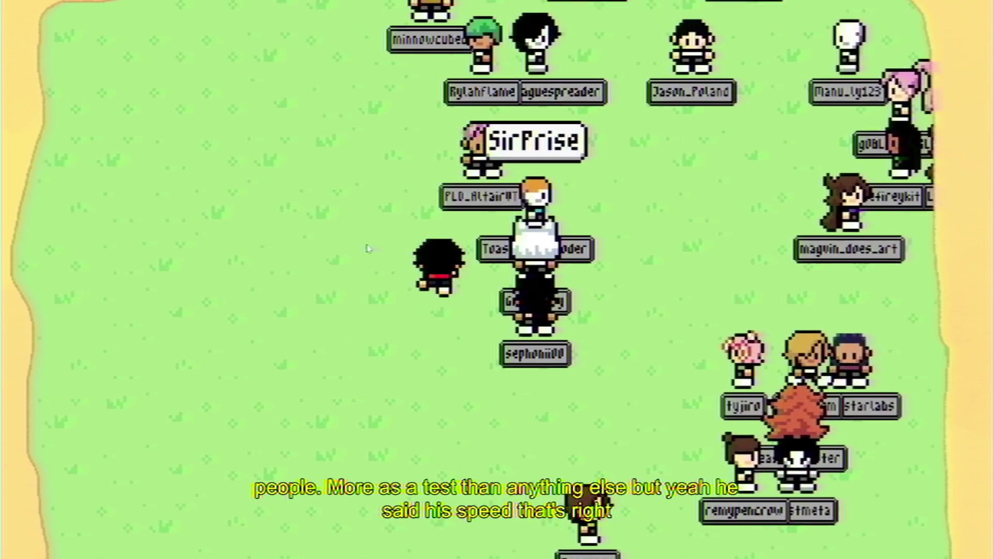
key(Up)
key(Right)
key(Down)
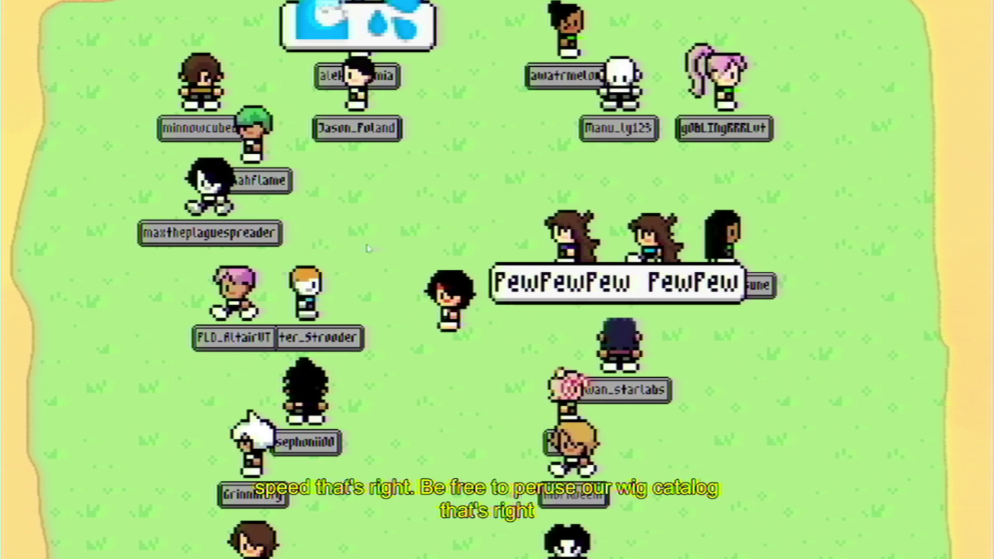
key(Left)
key(Down)
key(Right)
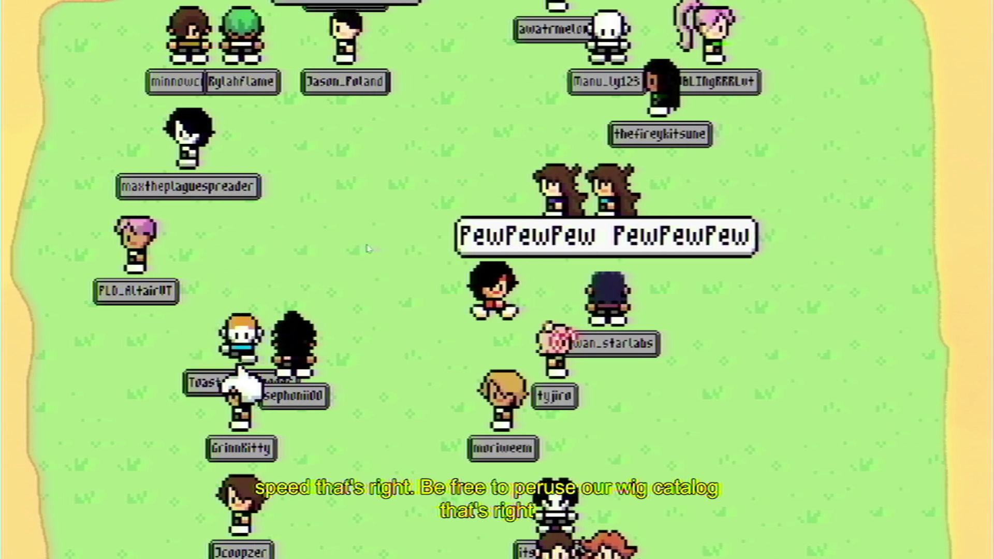
key(Left)
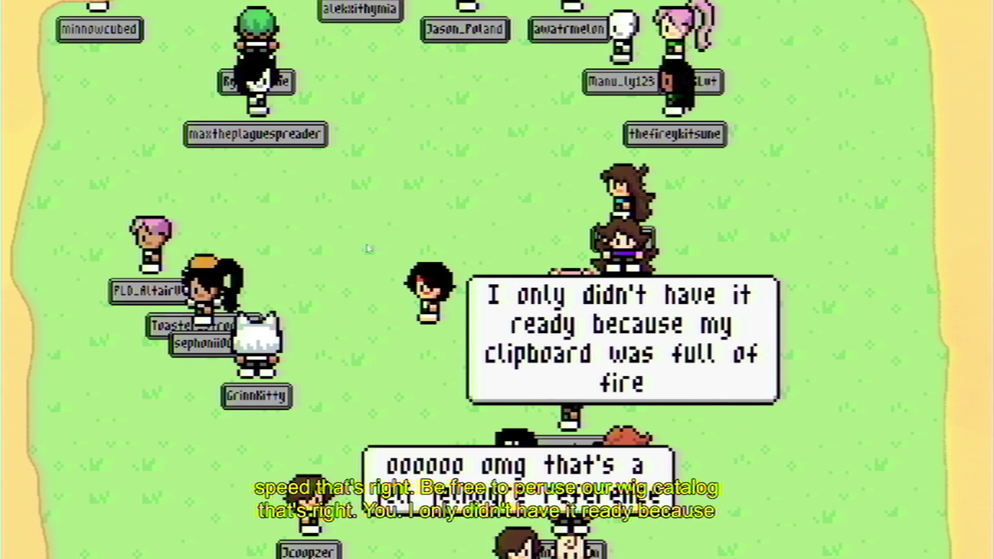
key(Down)
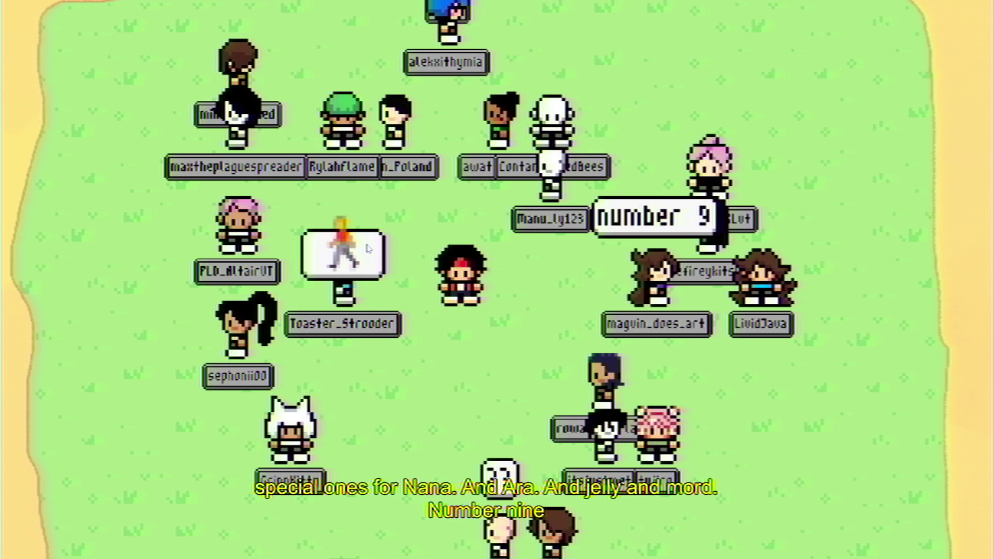
Walk the character down, up-left, right and up, then down and right across the meadow
key(Down)
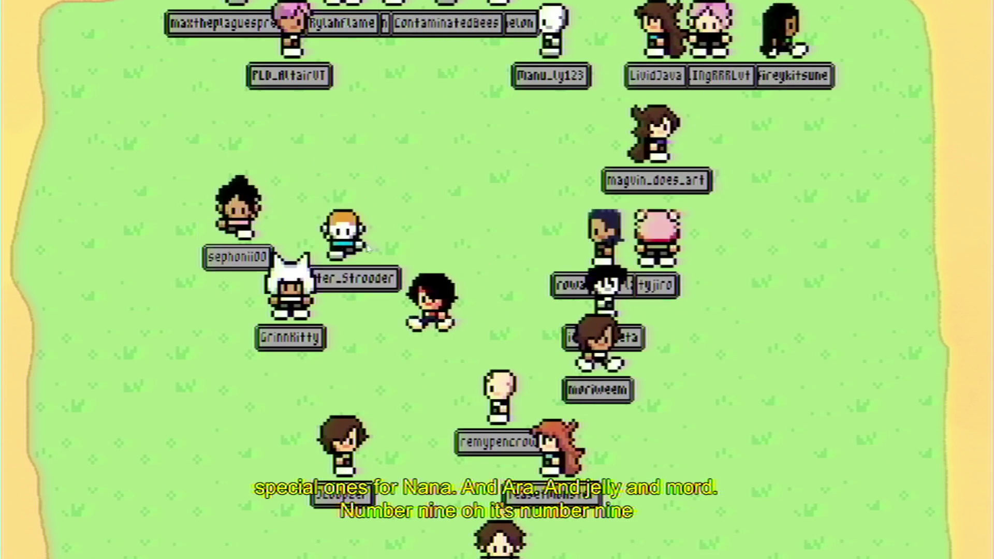
key(Up)
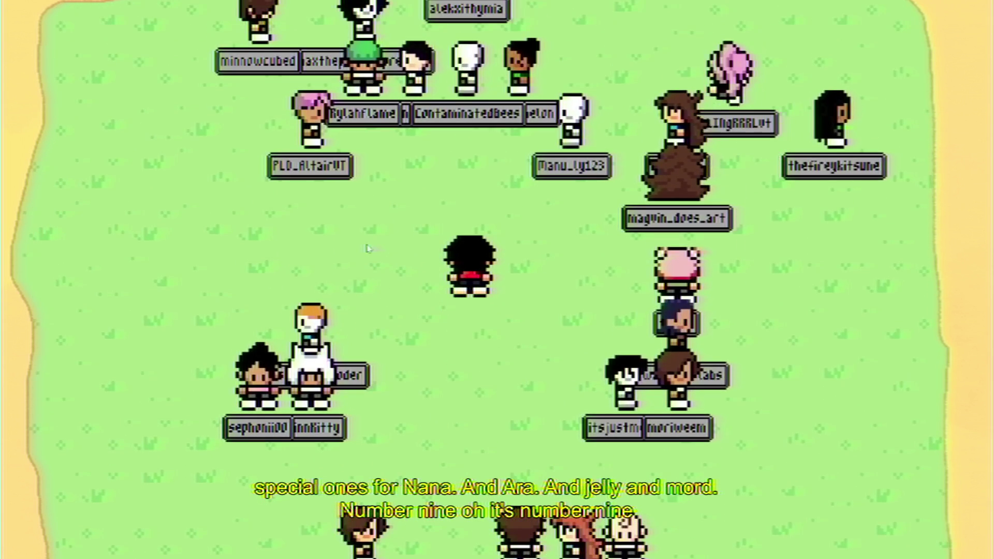
key(Up)
key(Left)
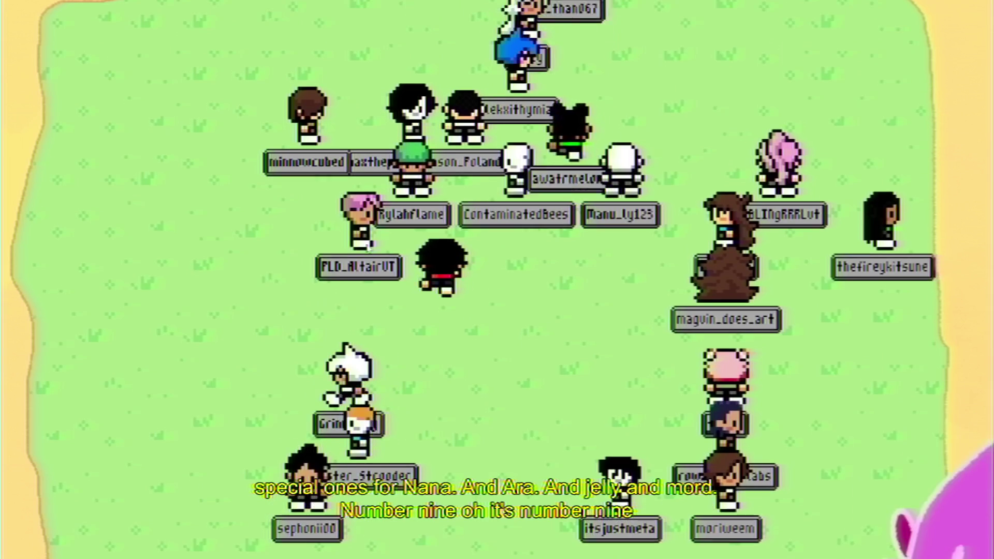
key(Right)
key(Up)
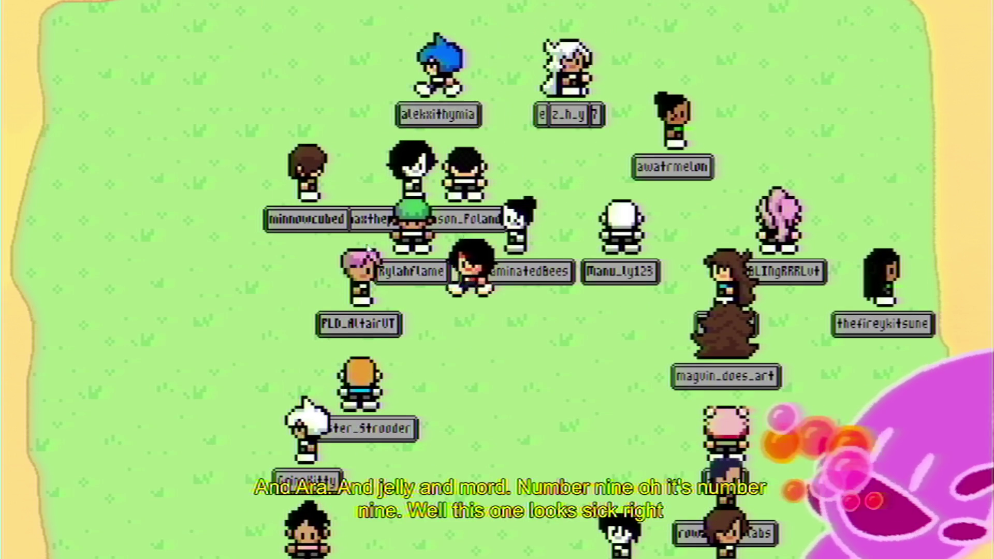
key(Down)
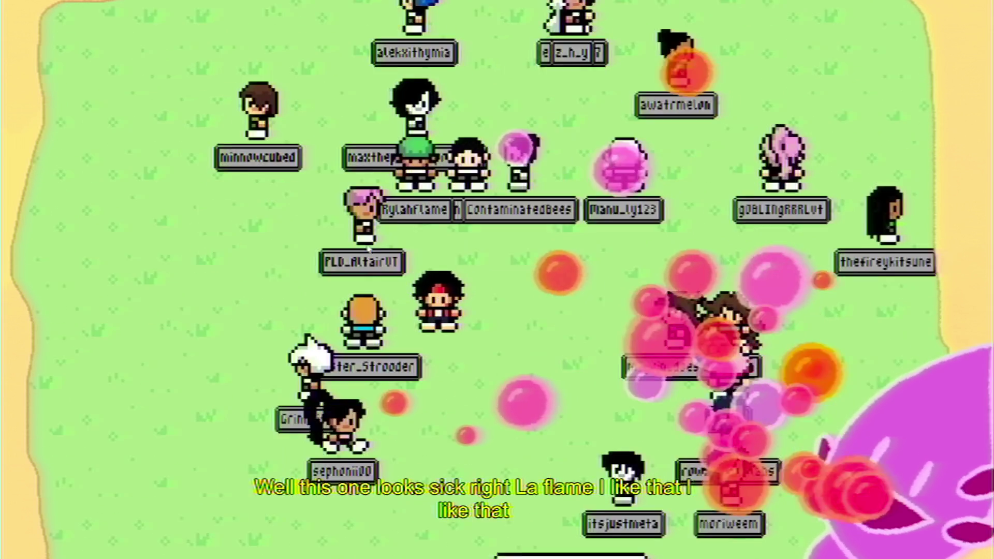
key(Right)
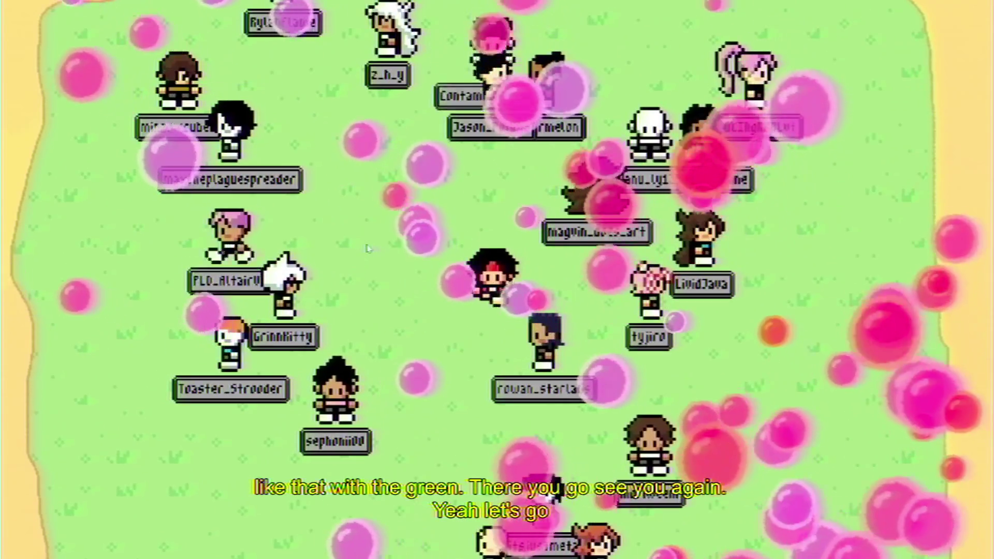
Zigzag the character up-left, down-right, up, down-right and up among the chatter avatars
key(Up)
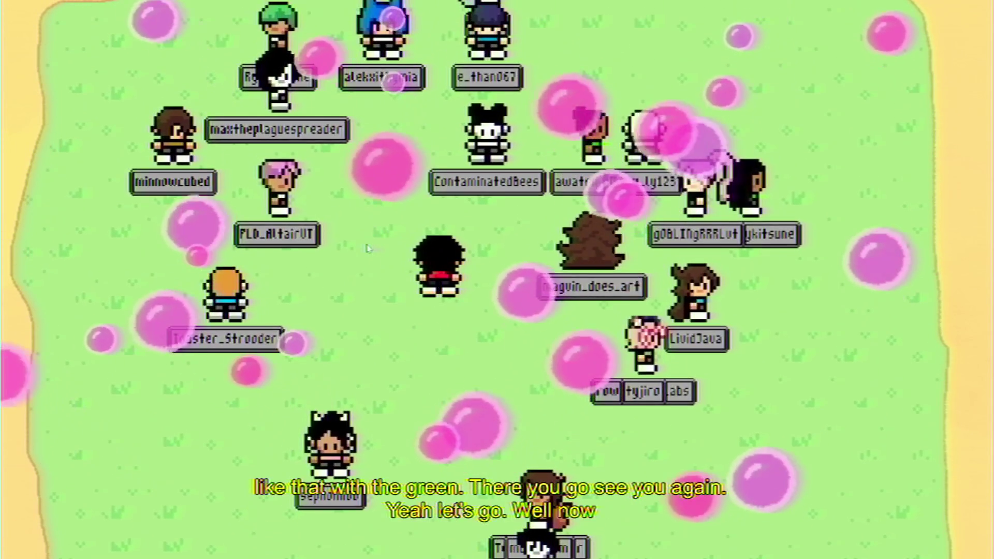
key(Up)
key(Left)
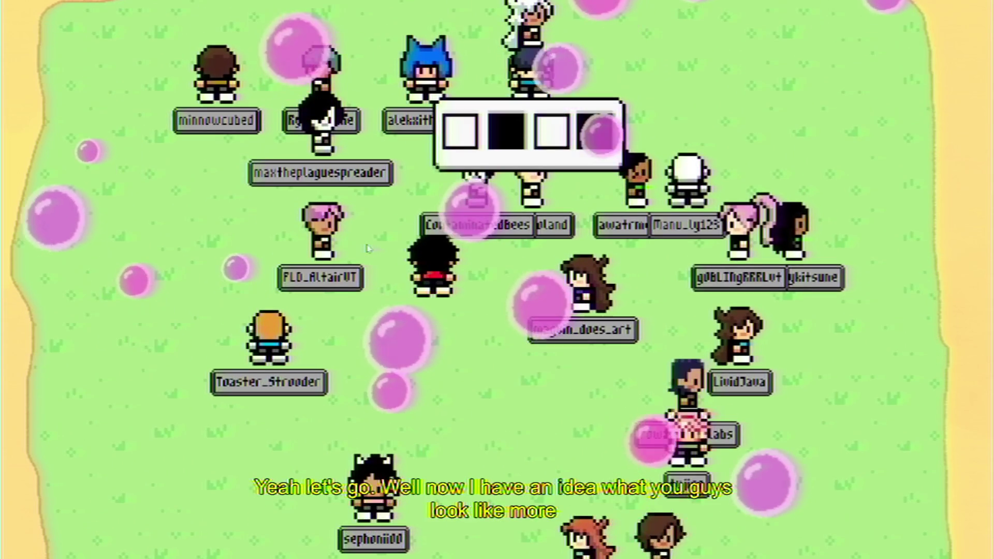
key(Down)
key(Right)
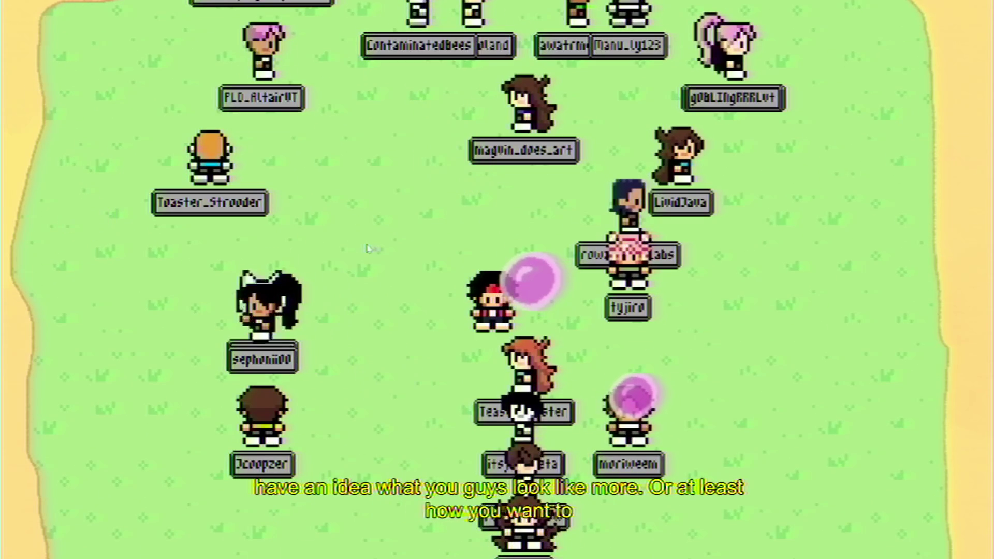
key(Up)
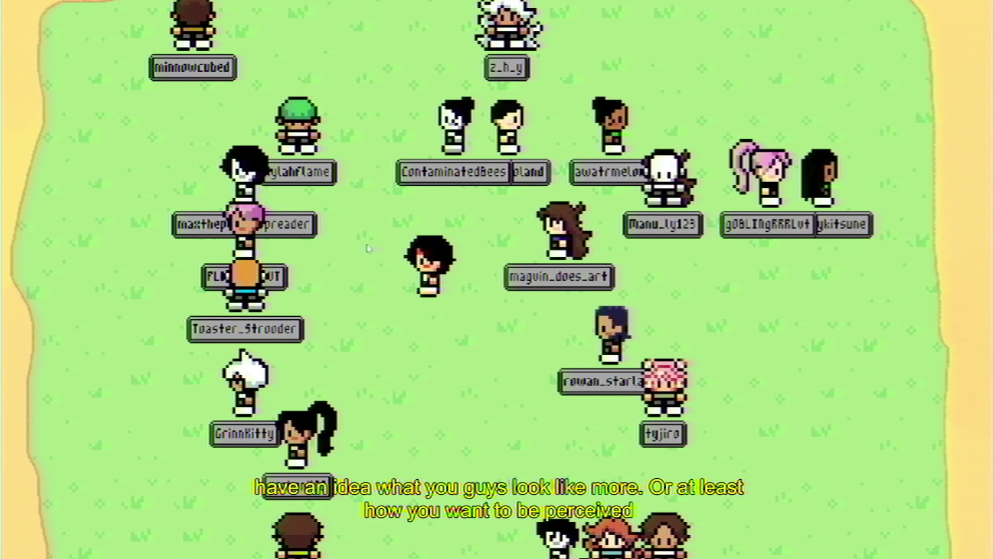
key(Down)
key(Right)
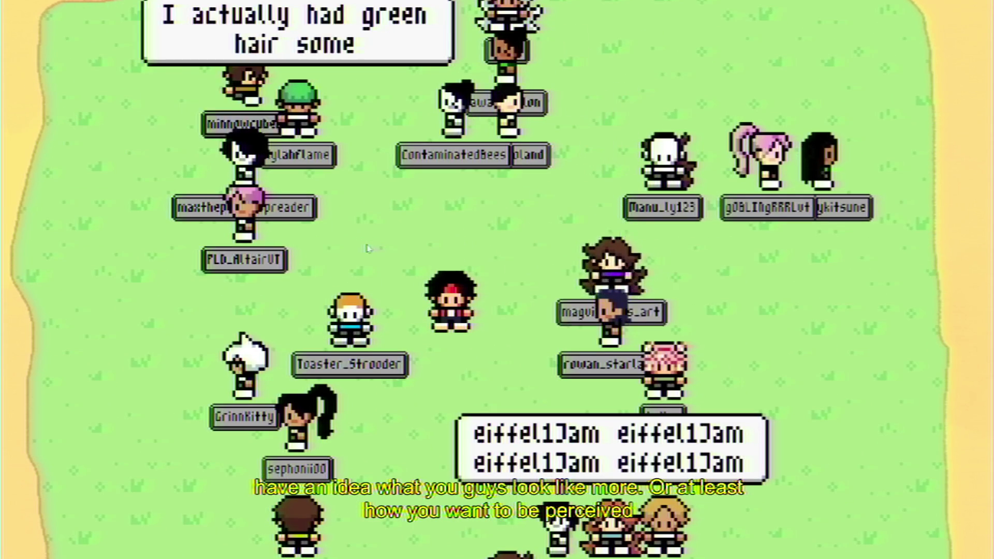
key(Up)
Move the character up-left, back down, left, then down-right and down-left
key(Left)
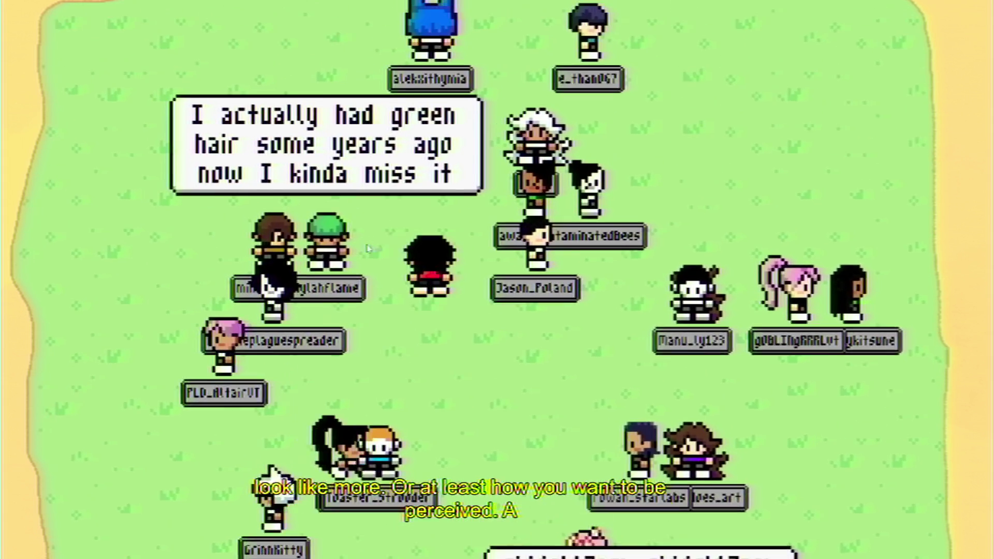
key(Up)
key(Down)
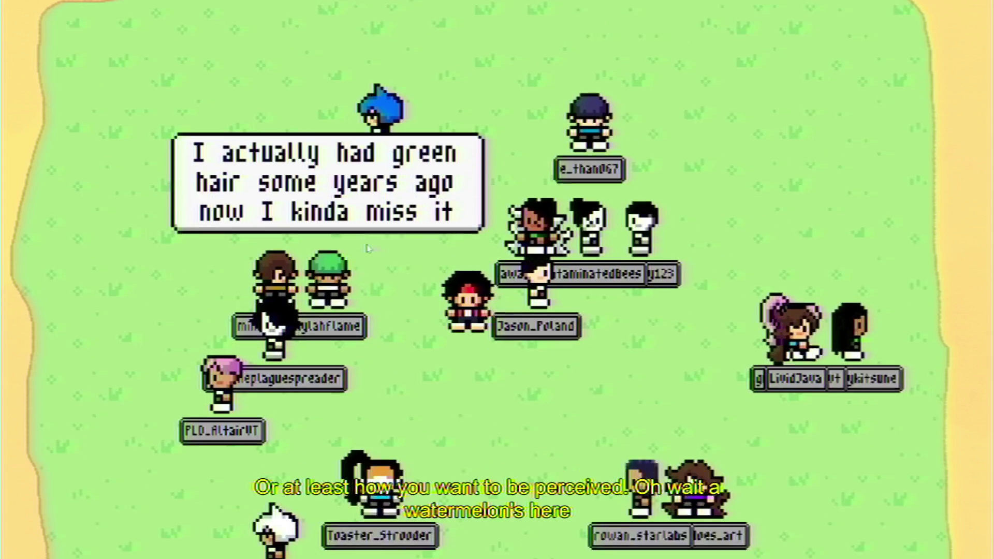
key(Left)
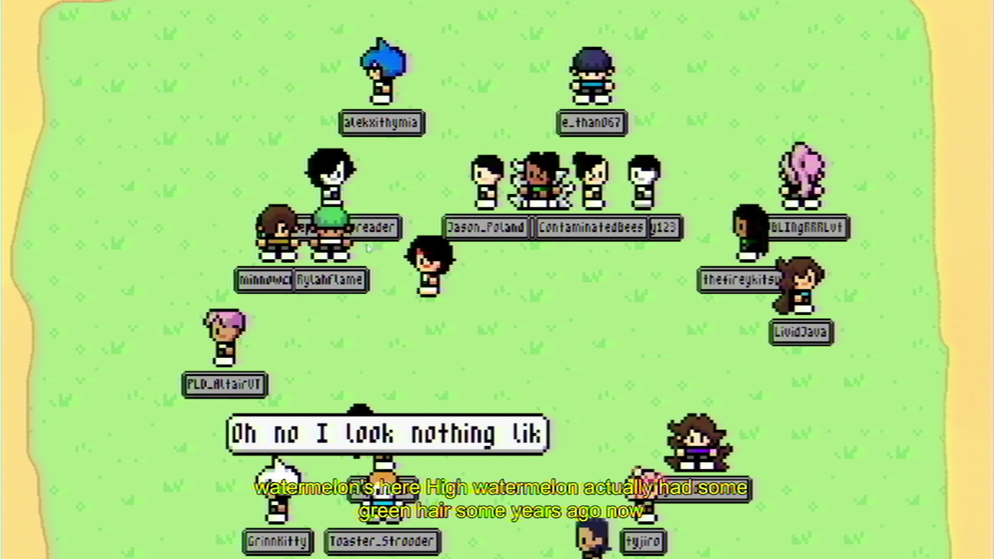
key(Down)
key(Down)
key(Right)
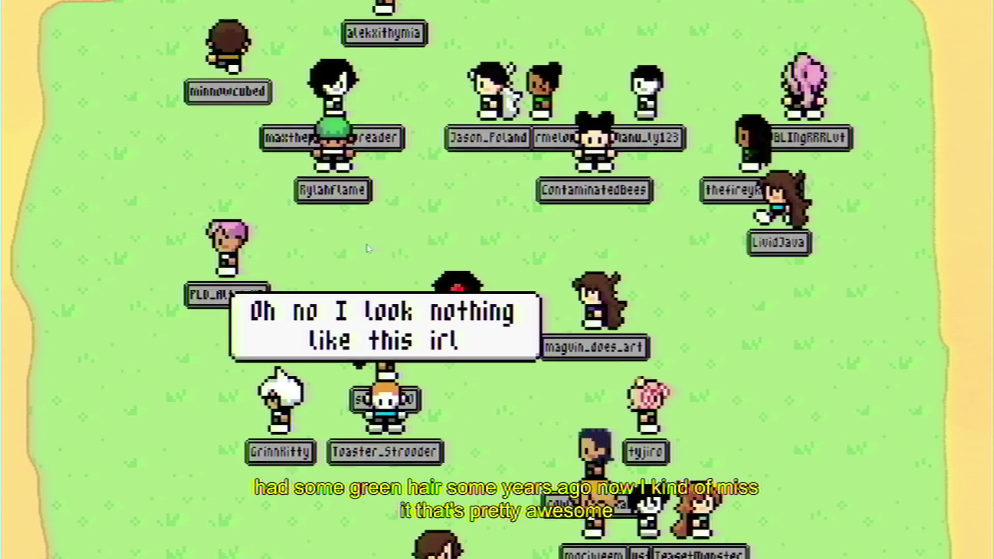
key(Down)
key(Left)
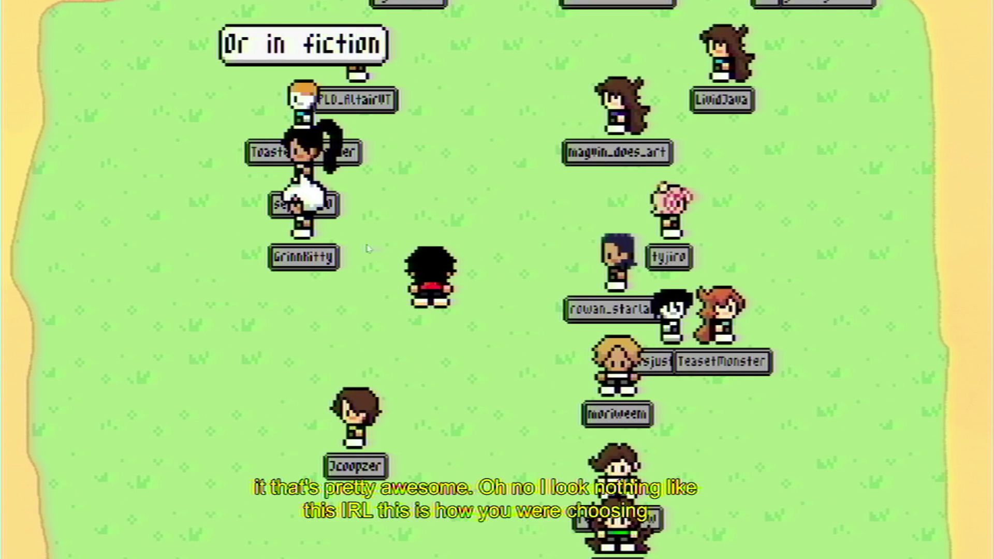
Walk the character up and right, down and left, down-right, then right and left
key(Up)
key(Right)
key(Up)
key(Right)
key(Down)
key(Left)
key(Left)
key(Down)
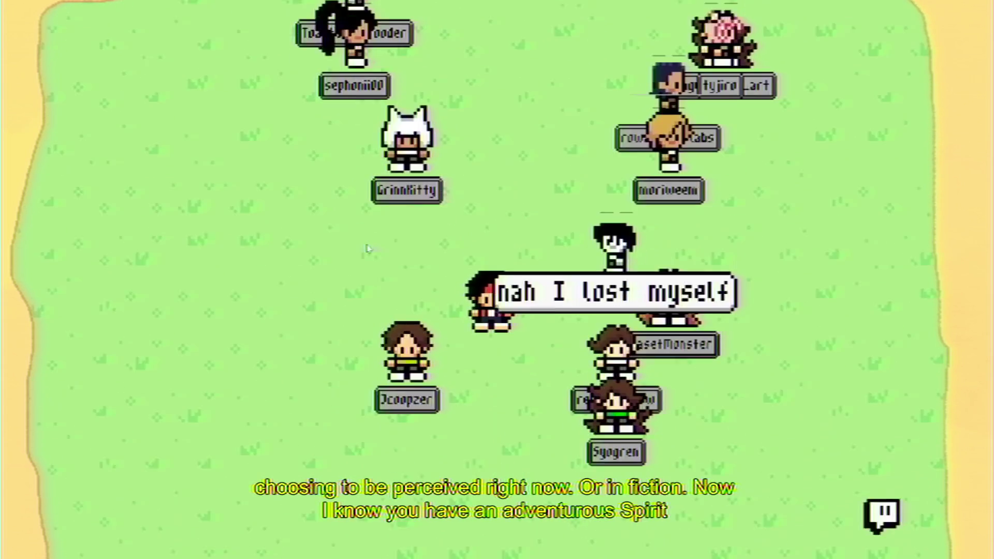
key(Down)
key(Right)
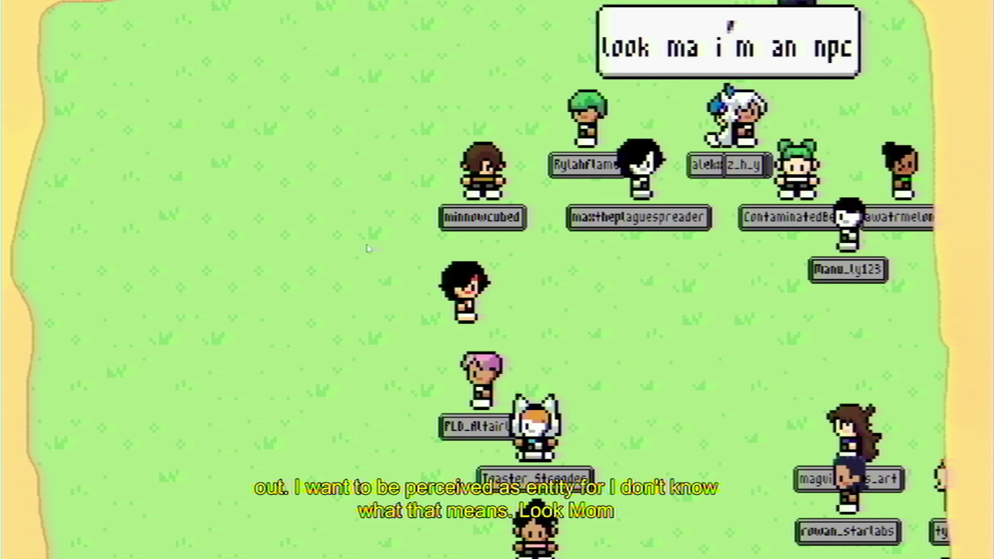
key(Right)
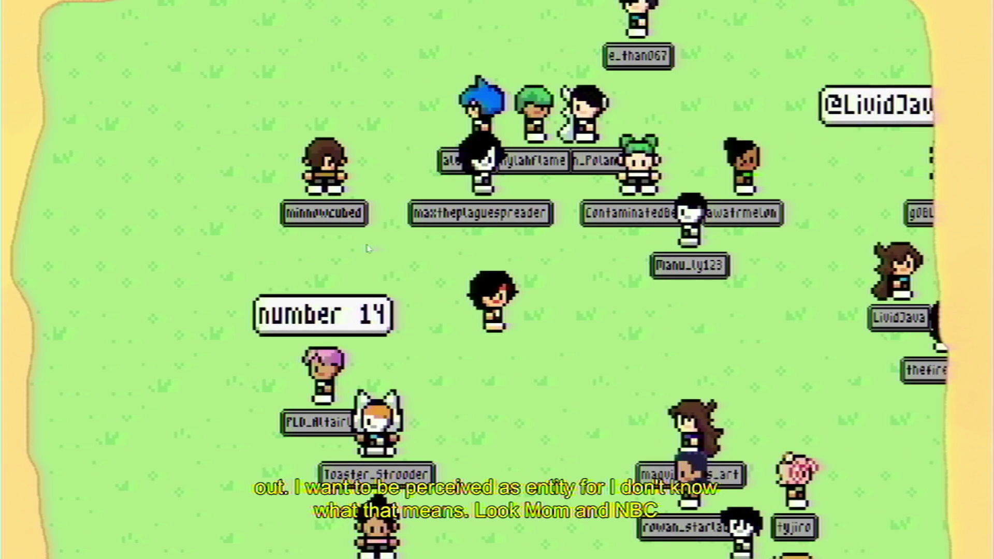
key(Left)
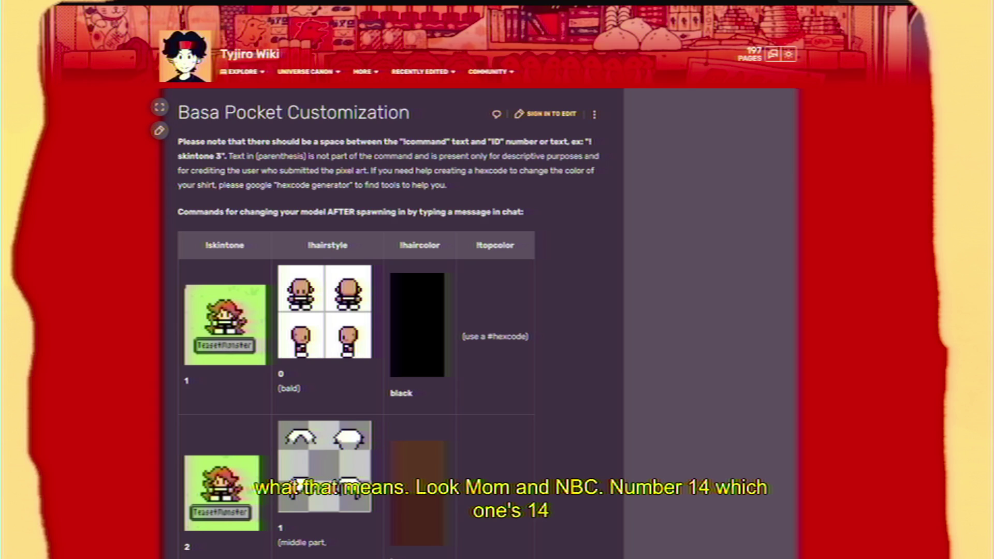
Scroll the Customization page's !hairstyle table to entry 14 (medium shaggy), then walk the avatar left
middle_click(91, 310)
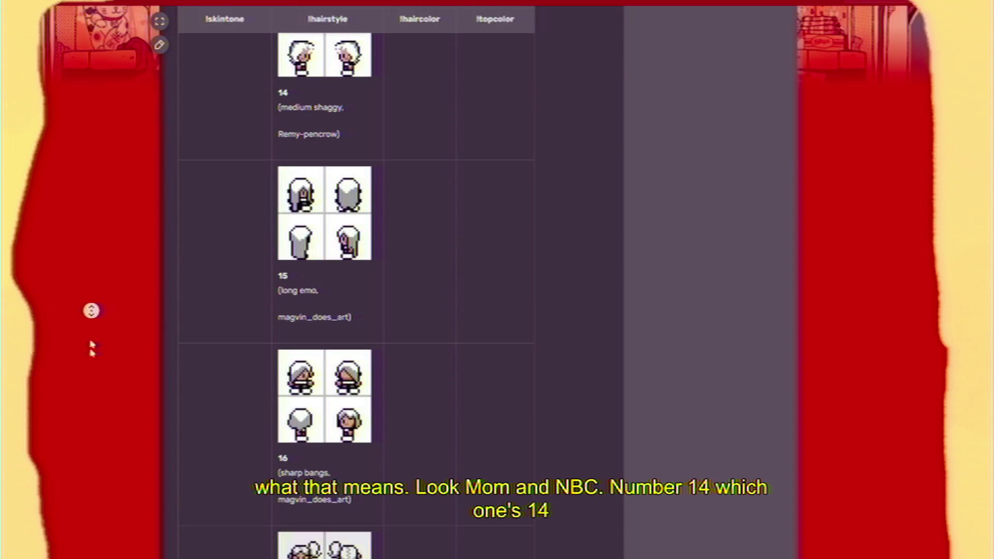
middle_click(123, 364)
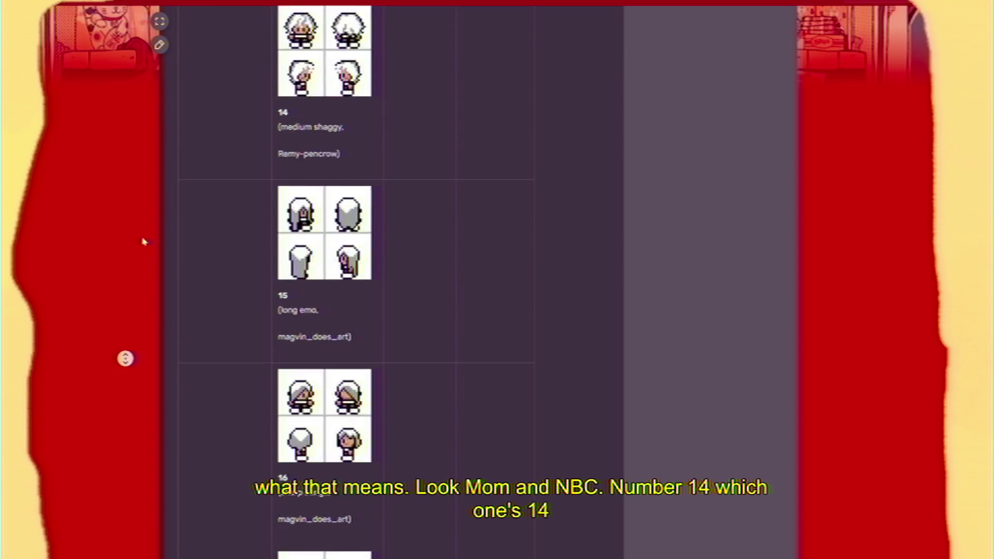
middle_click(144, 241)
scroll(144, 242, down, 7)
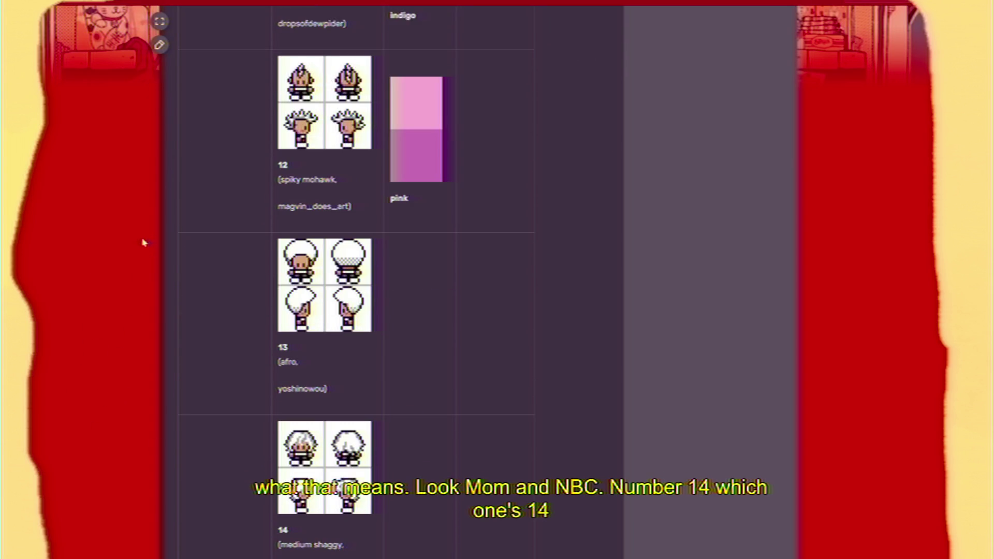
scroll(143, 241, down, 2)
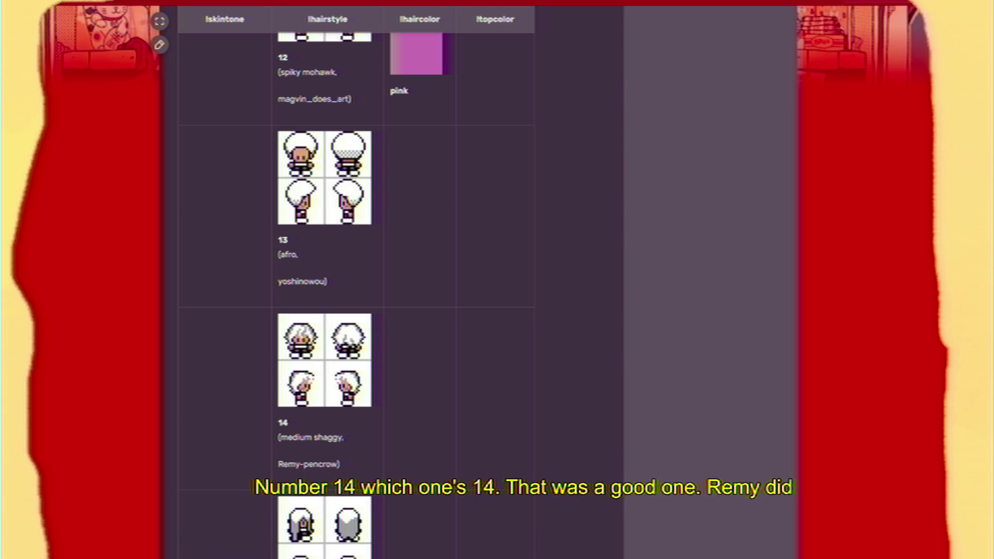
key(Left)
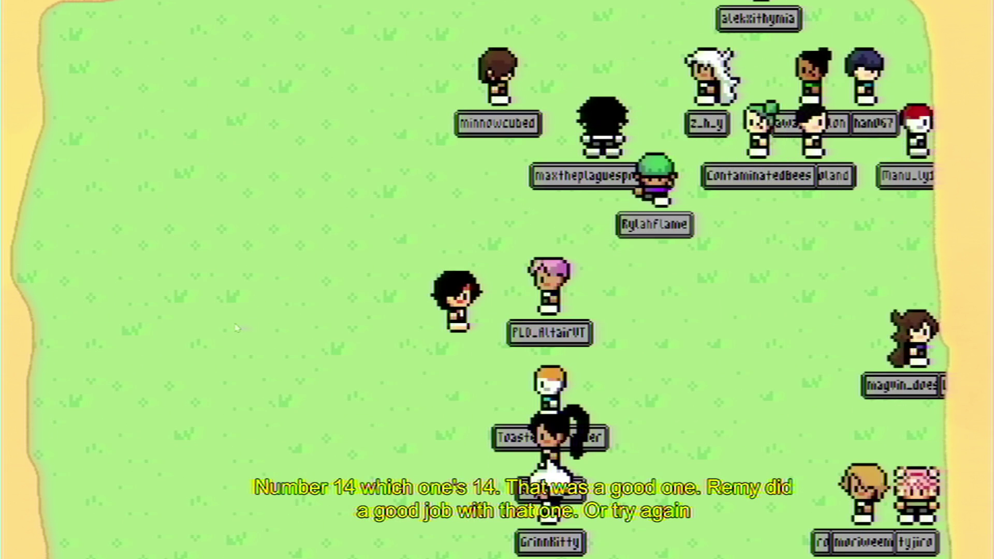
Walk the character right, down, up, then down-right, up-right and left through the chatters
key(Right)
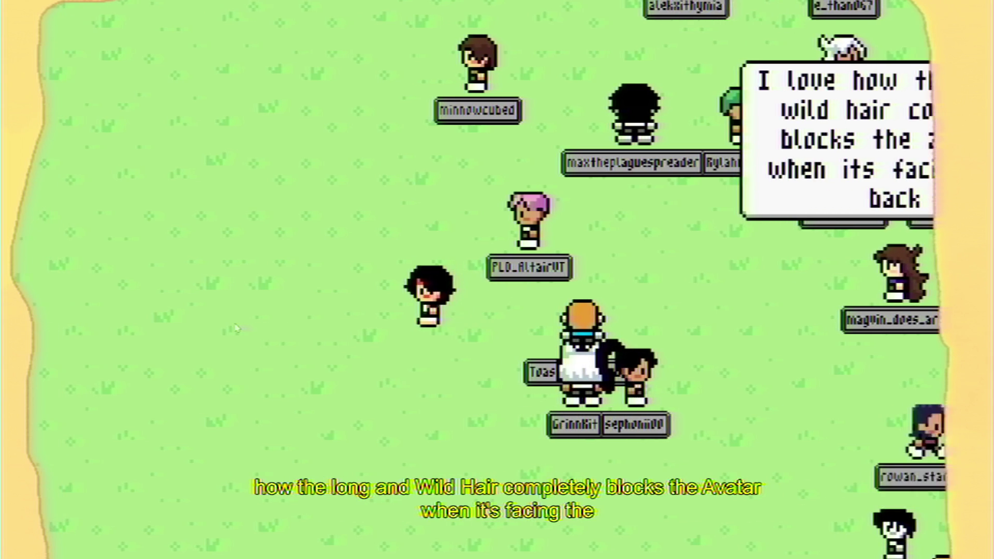
key(Down)
key(Up)
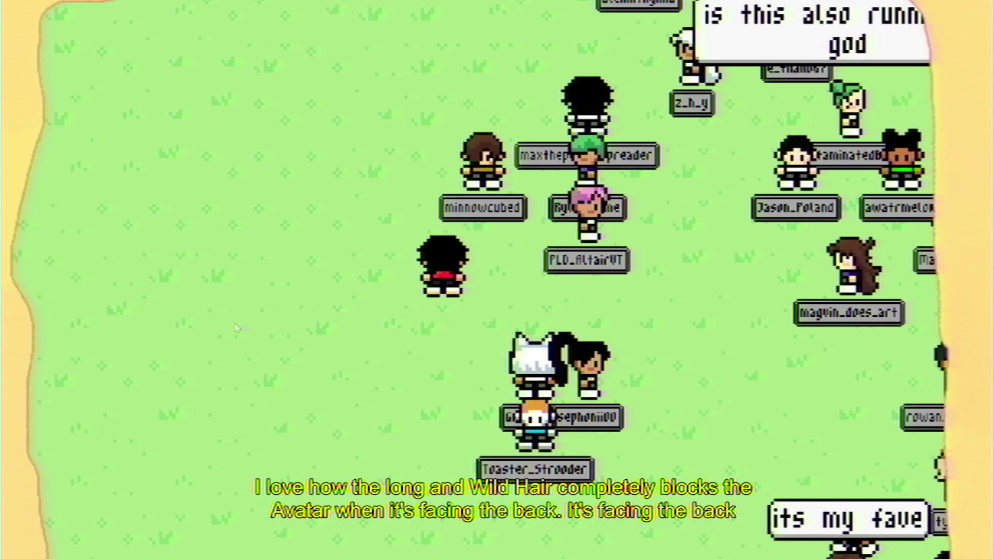
key(Up)
key(Right)
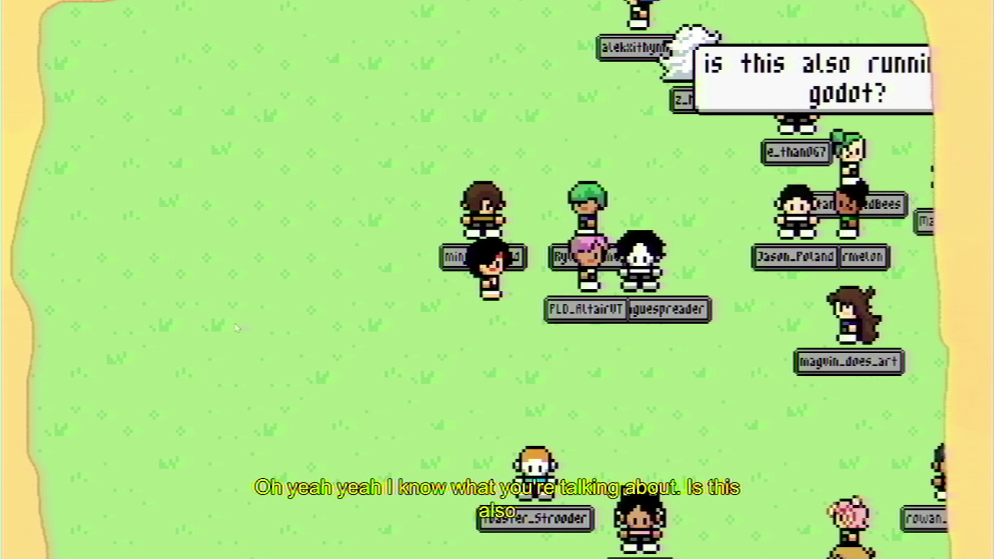
key(Down)
key(Right)
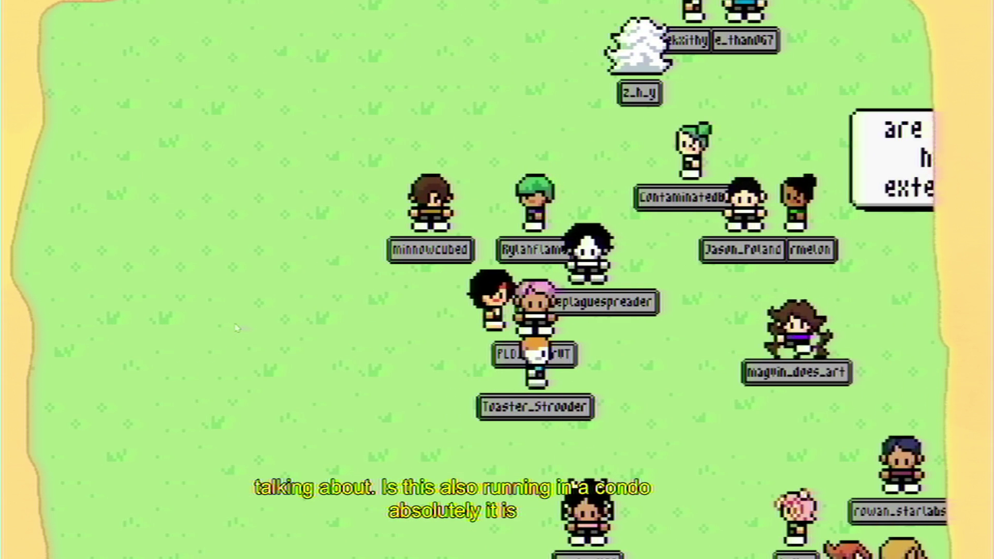
key(Left)
key(Down)
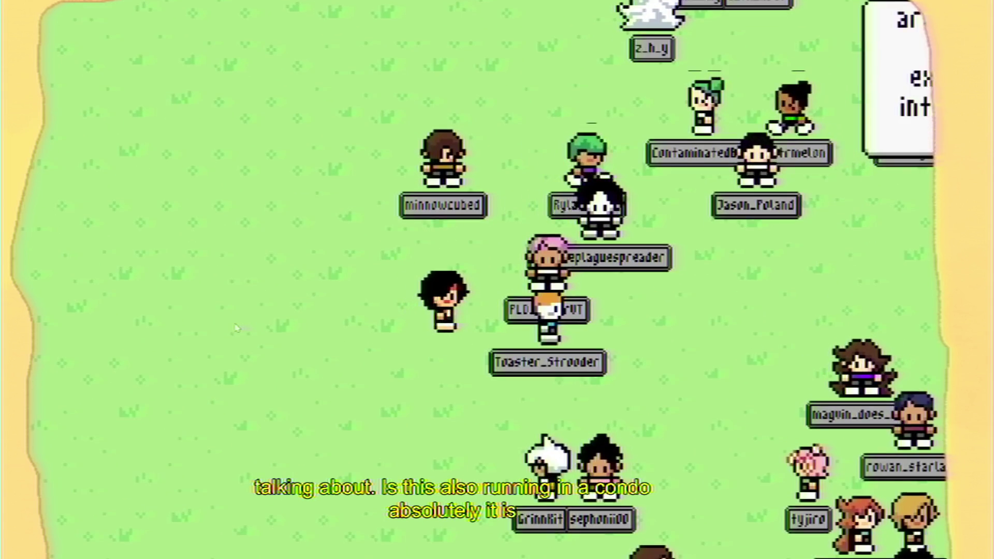
key(Right)
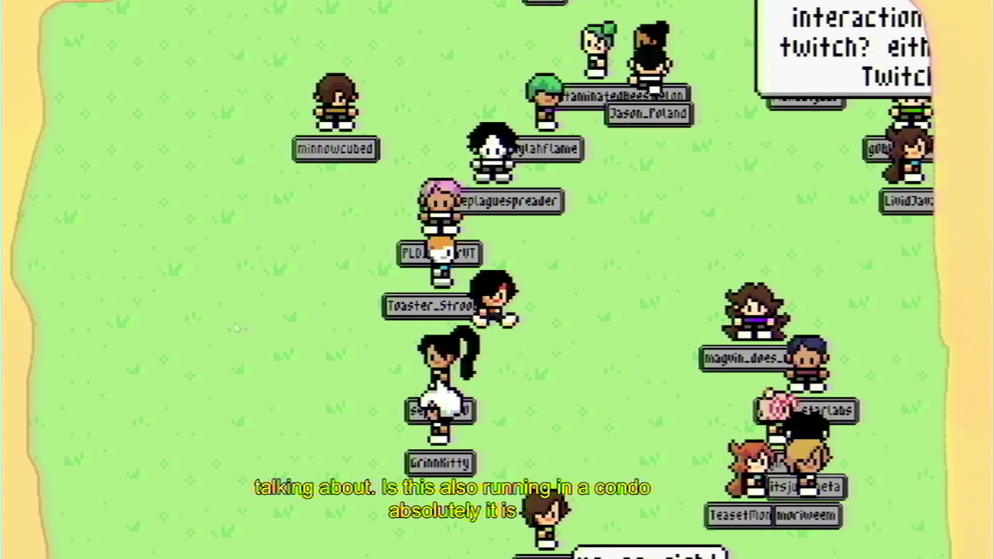
key(Right)
key(Up)
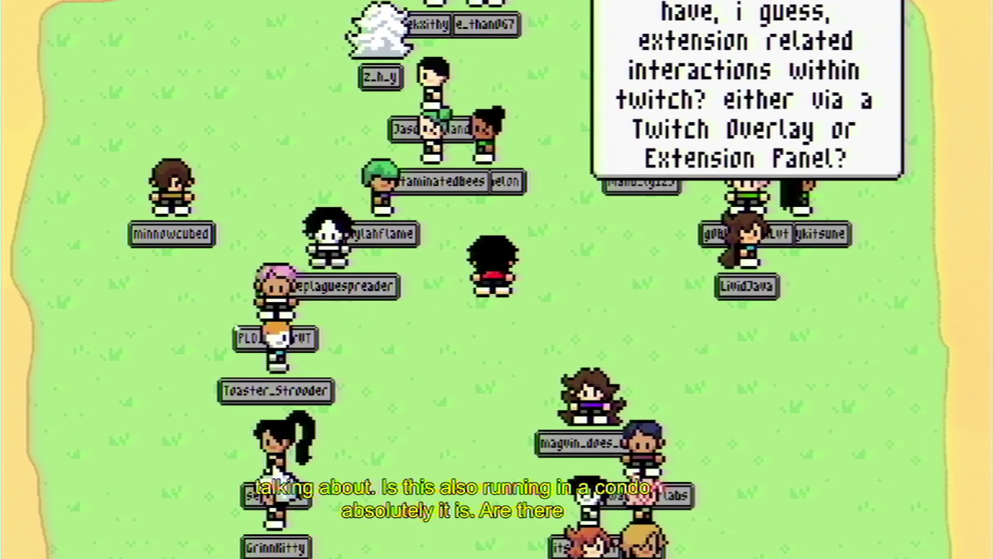
key(Left)
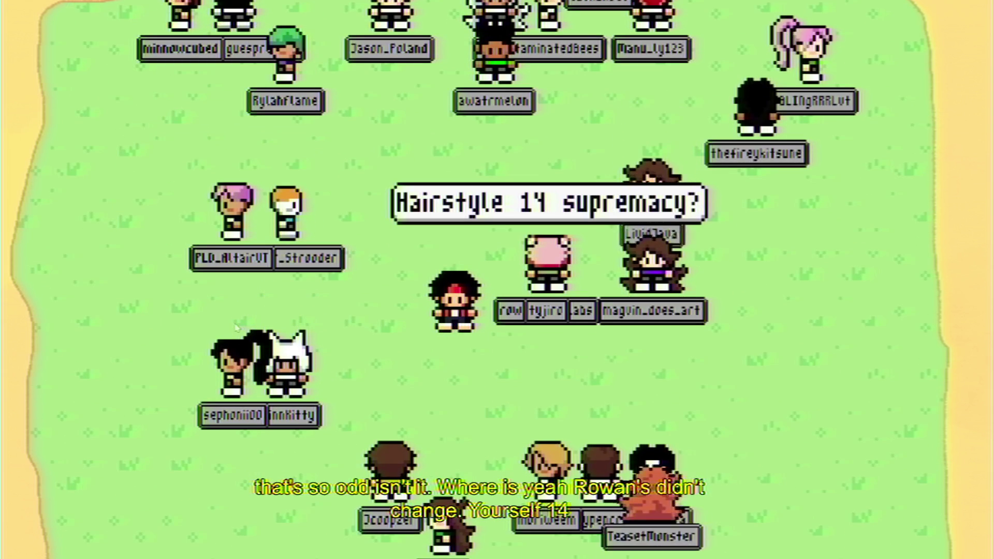
Move the character up-left, down-right, then left and down among the crowd
key(Up)
key(Left)
key(Down)
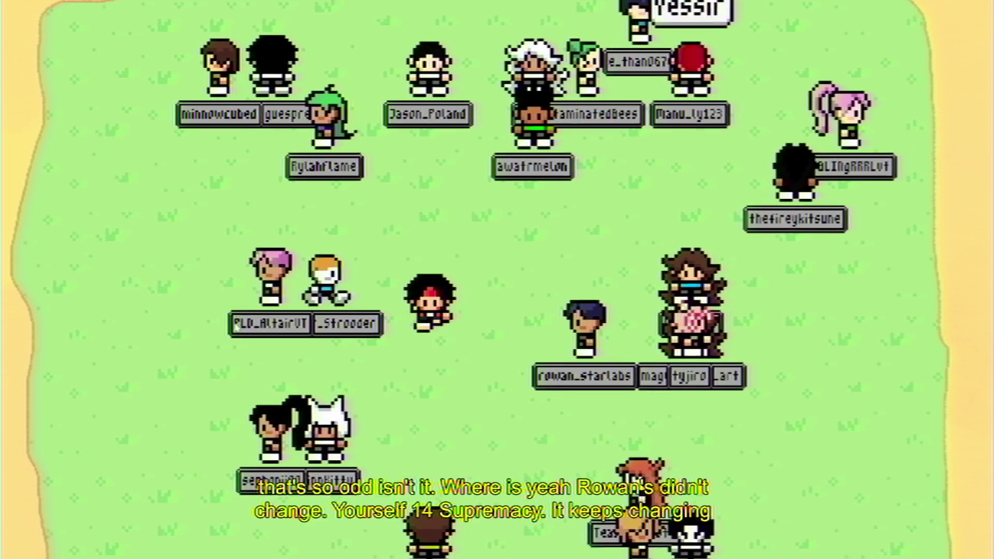
key(Right)
key(Left)
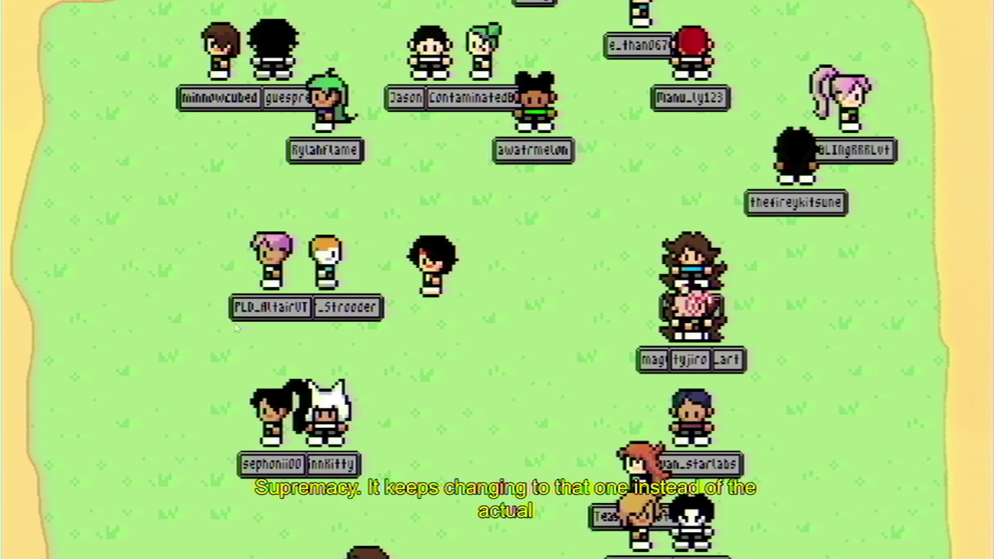
key(Down)
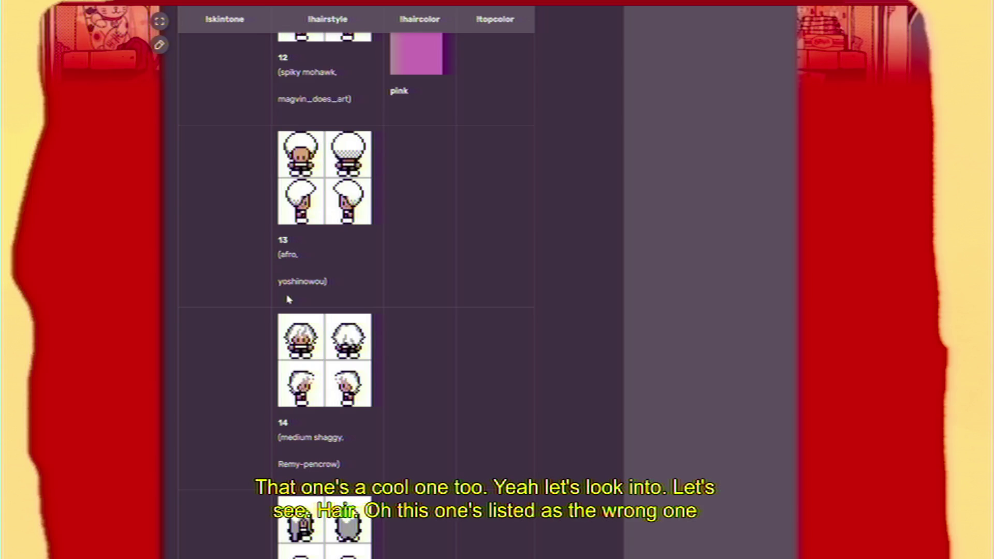
Scroll through the wiki's hairstyle and hair colour table all the way down to style 20
scroll(289, 300, down, 20)
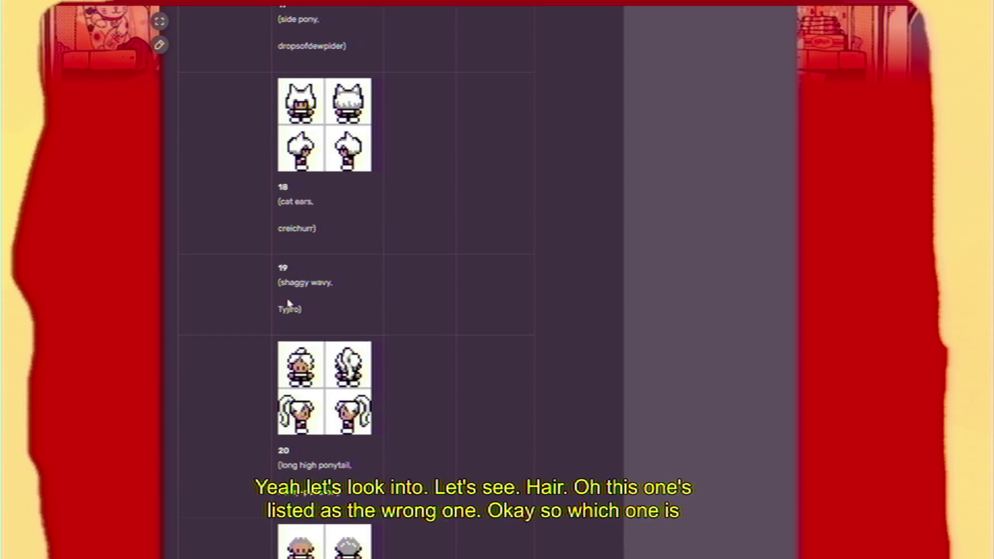
scroll(249, 303, down, 20)
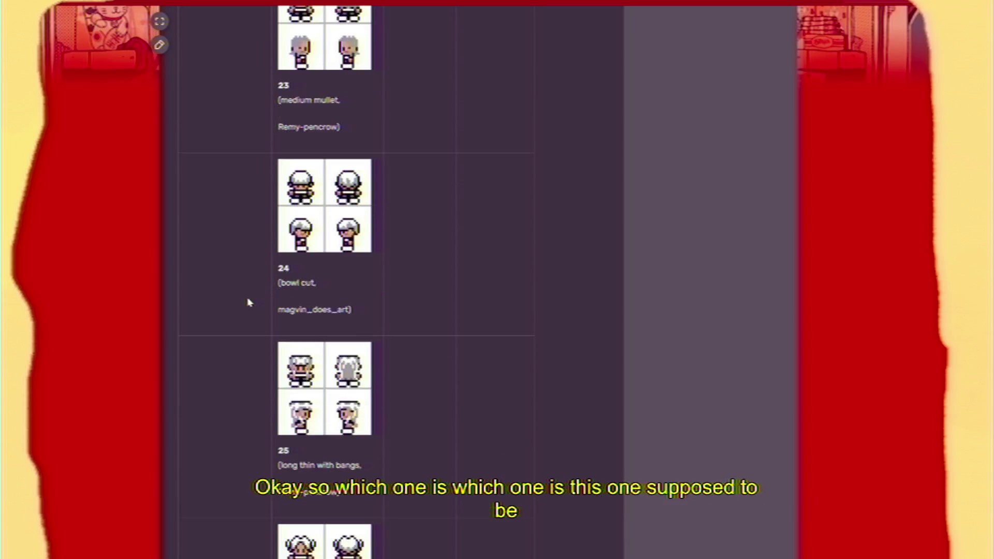
scroll(249, 303, down, 4)
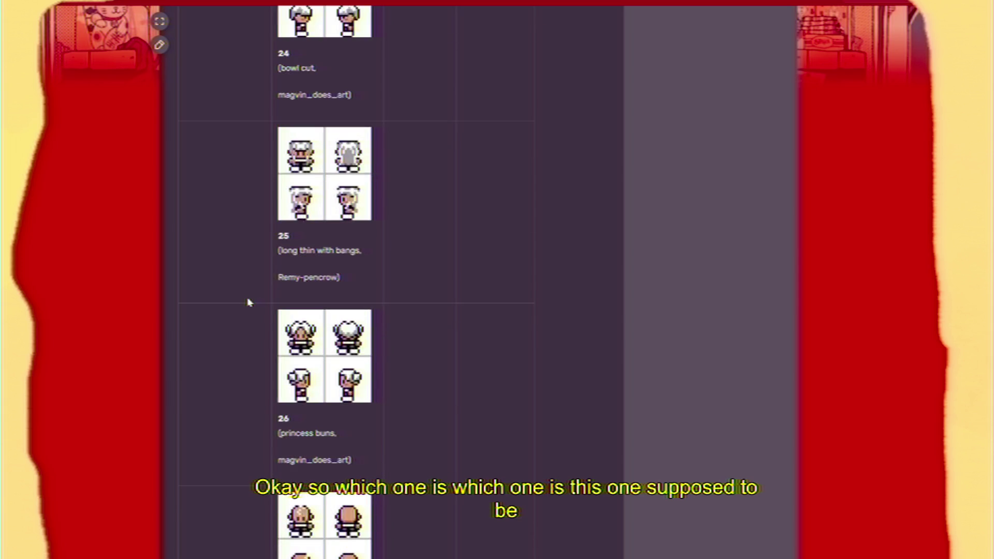
scroll(249, 303, down, 6)
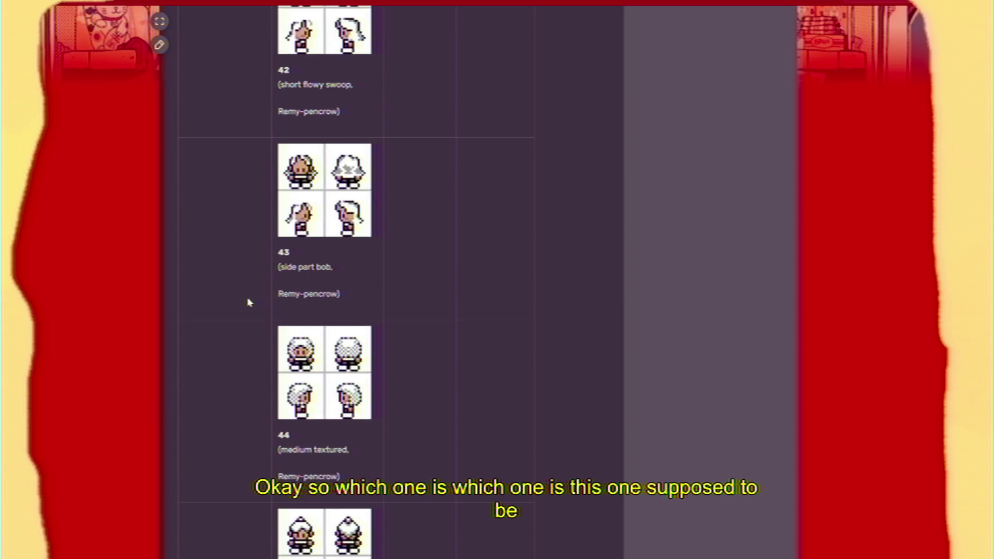
scroll(249, 303, down, 9)
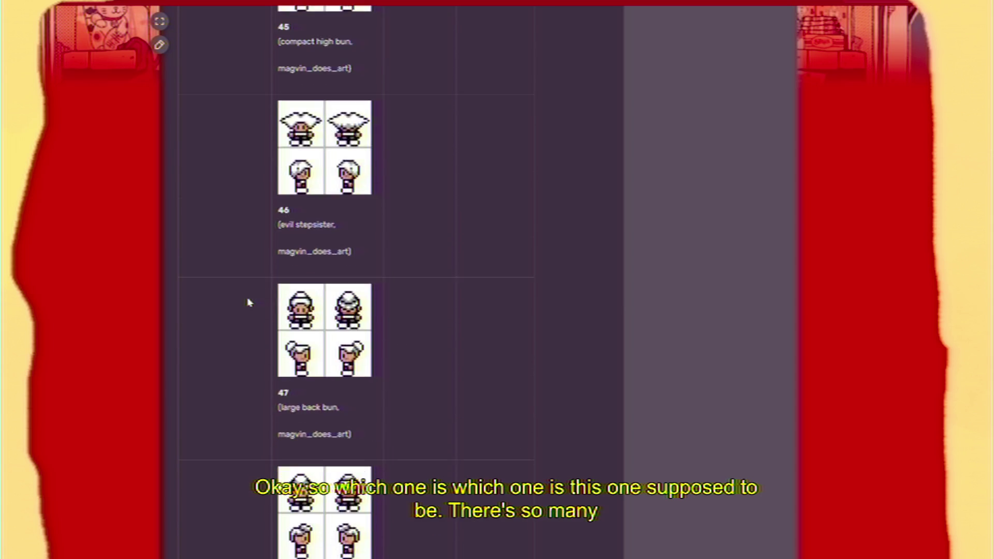
scroll(249, 302, down, 3)
scroll(248, 300, up, 6)
middle_click(247, 300)
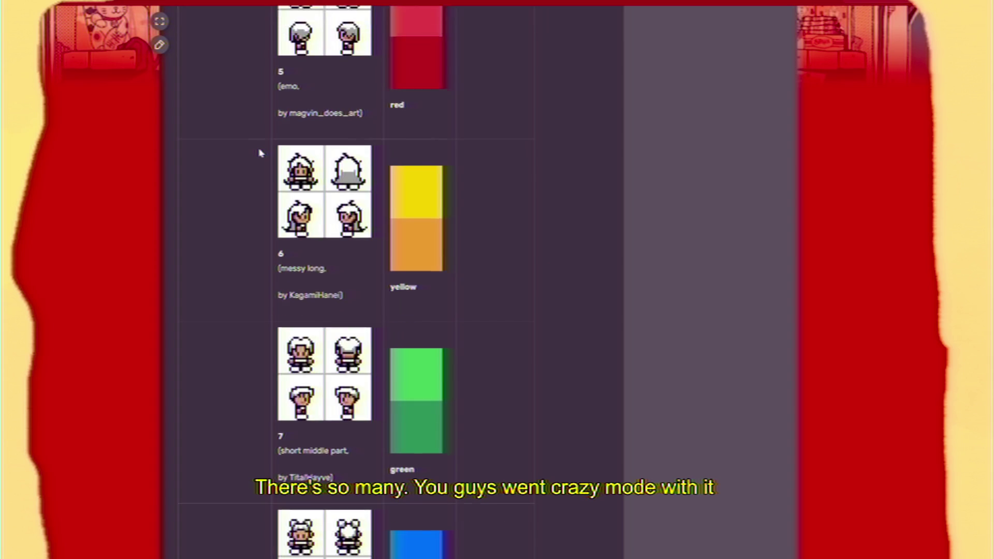
scroll(261, 158, up, 5)
scroll(261, 158, down, 3)
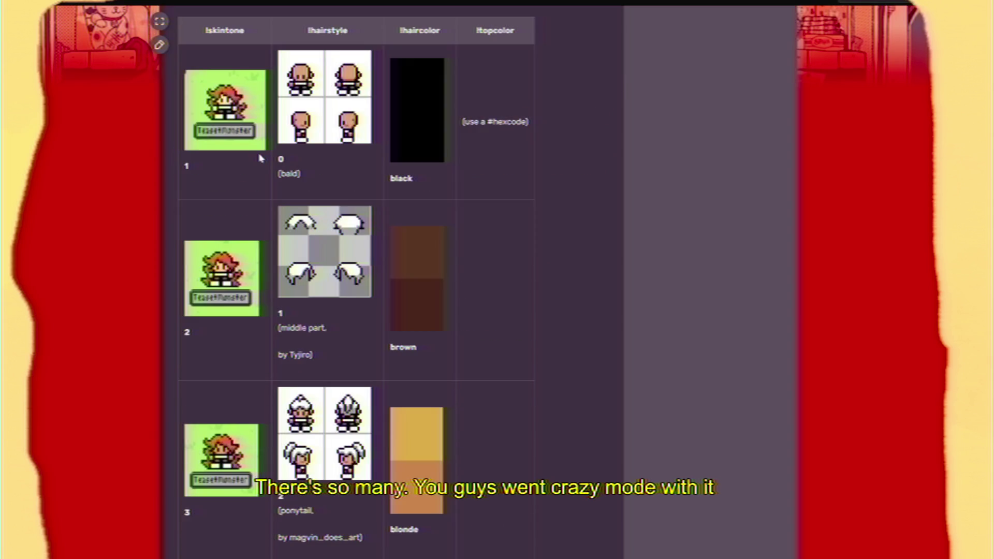
scroll(260, 158, down, 4)
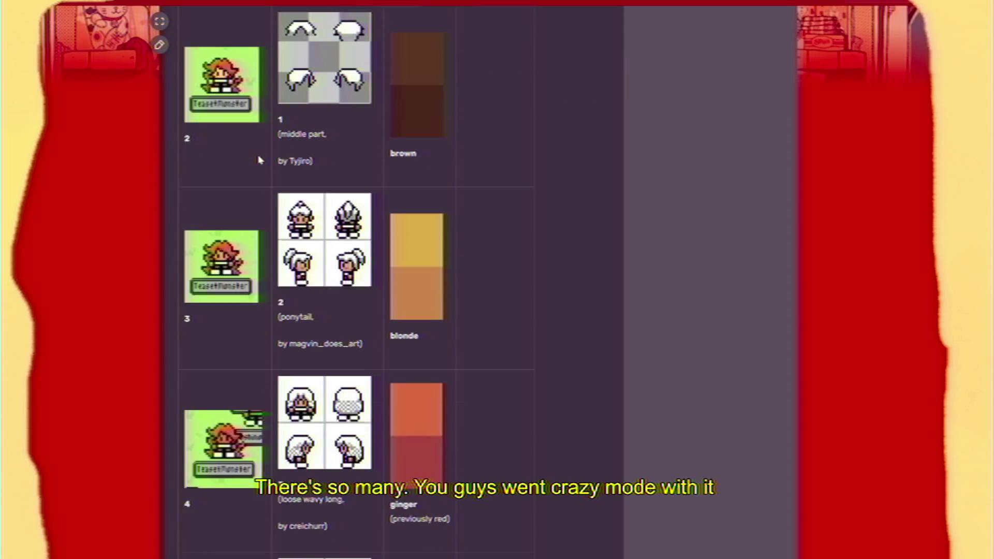
scroll(260, 160, up, 2)
scroll(261, 160, down, 5)
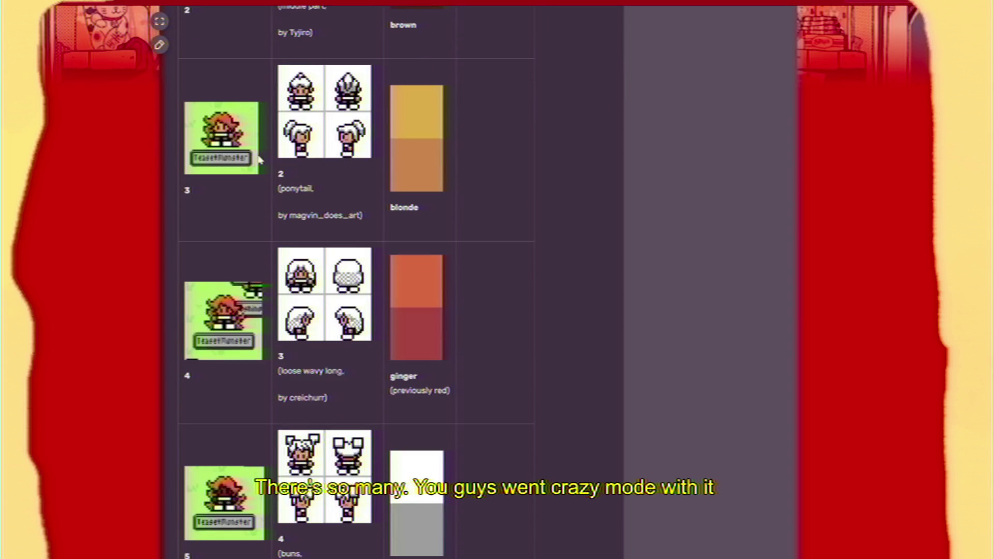
scroll(261, 159, down, 9)
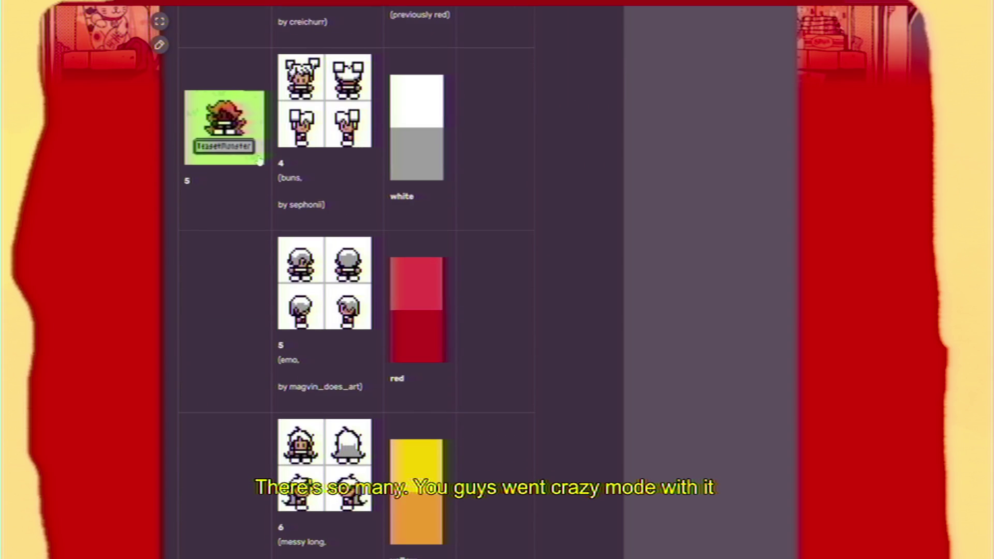
scroll(260, 165, down, 9)
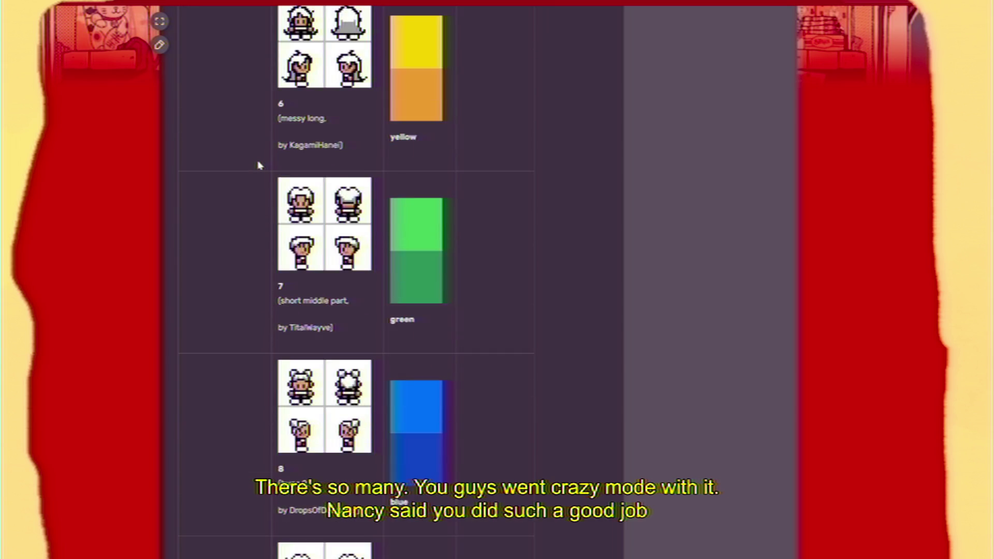
scroll(260, 165, down, 11)
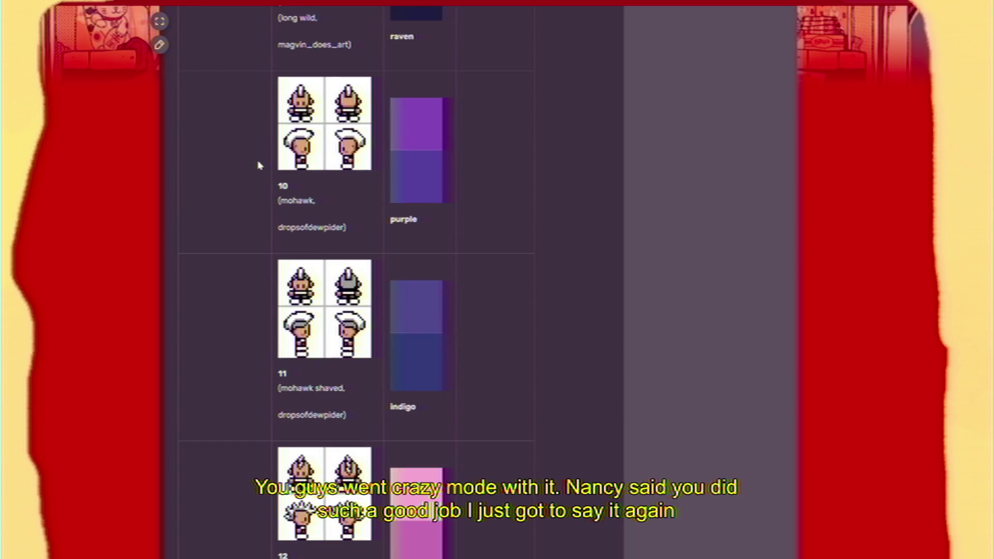
scroll(260, 164, down, 9)
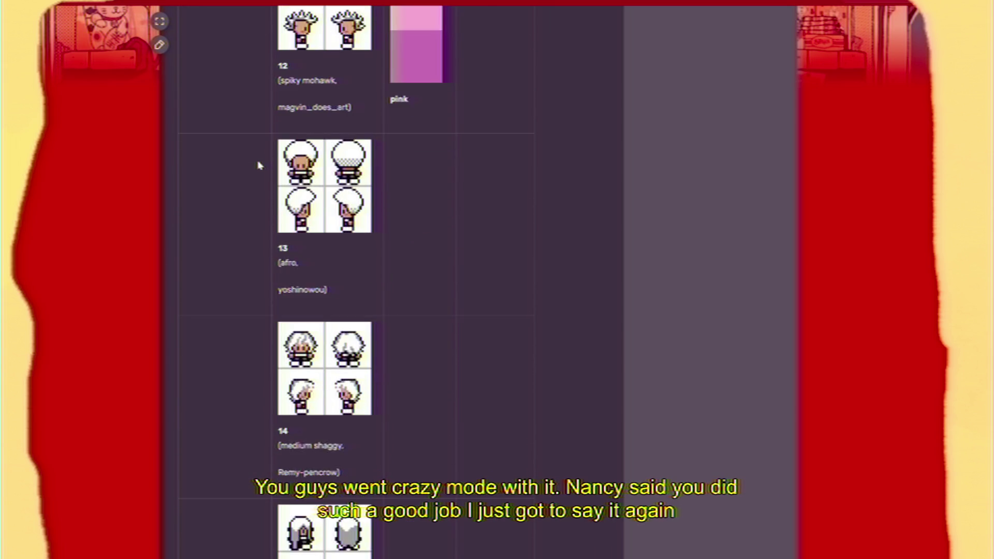
scroll(260, 165, down, 6)
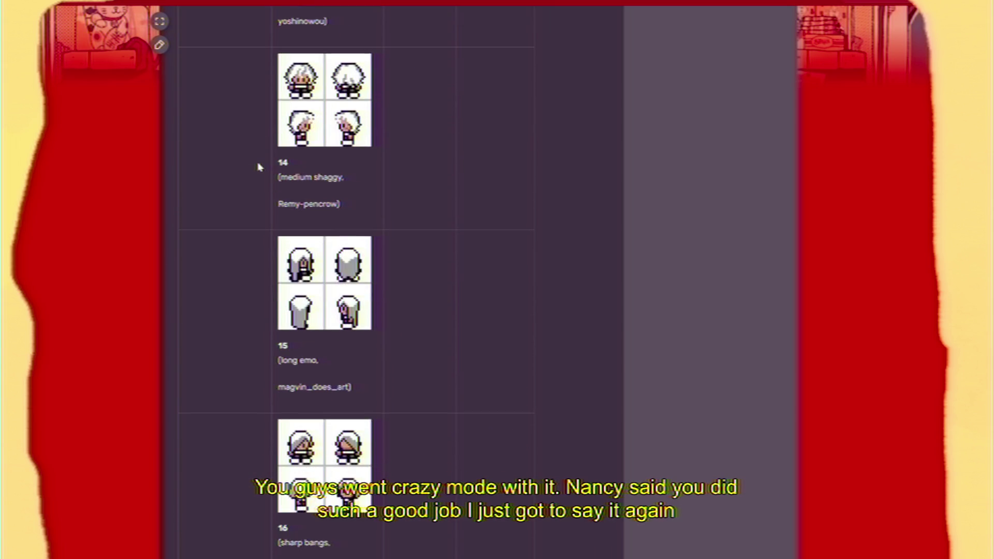
scroll(260, 167, down, 10)
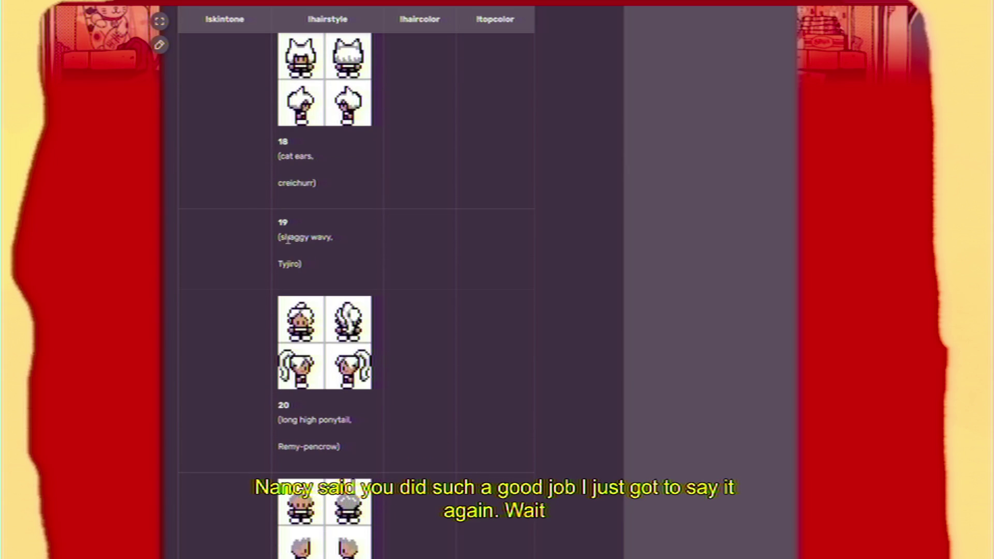
scroll(291, 250, up, 12)
scroll(286, 243, up, 5)
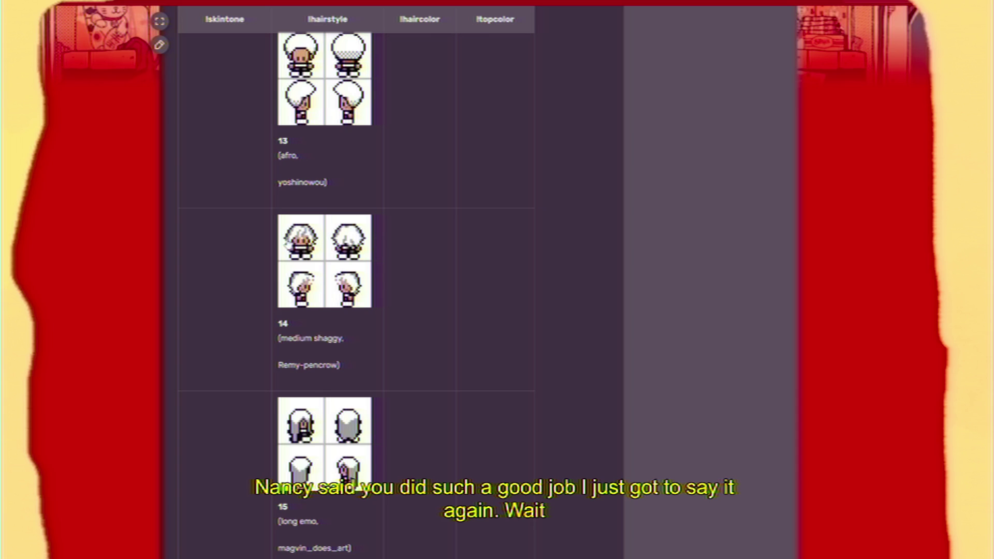
scroll(286, 244, down, 7)
scroll(286, 244, down, 10)
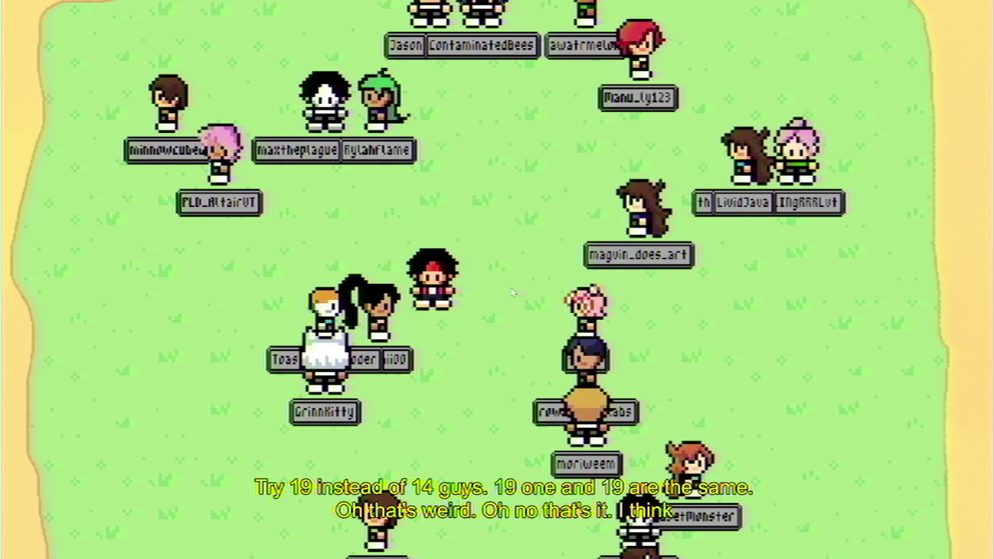
Step the avatar up one tile, walk several tiles left, then right and up
key(Up)
key(Left)
key(Left)
key(Left)
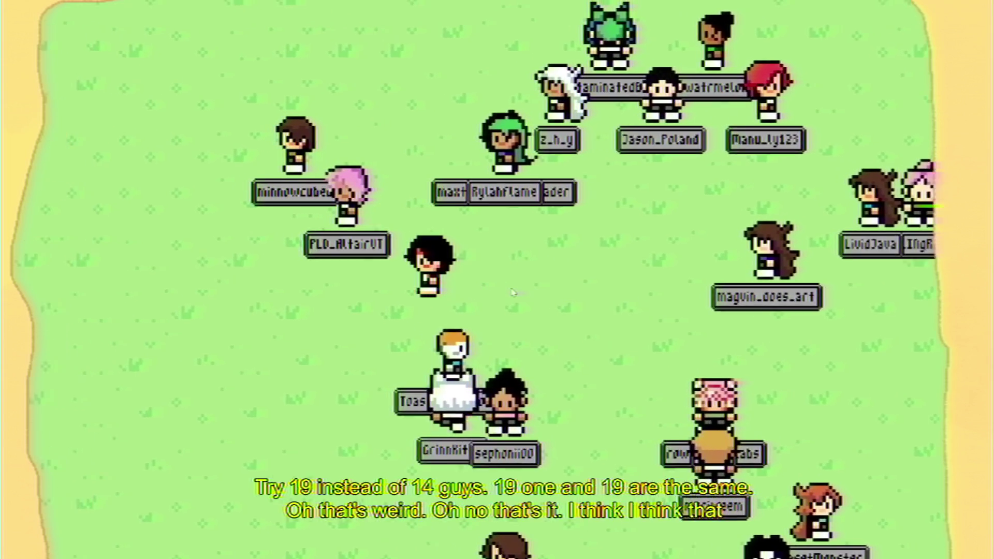
key(Down)
key(Right)
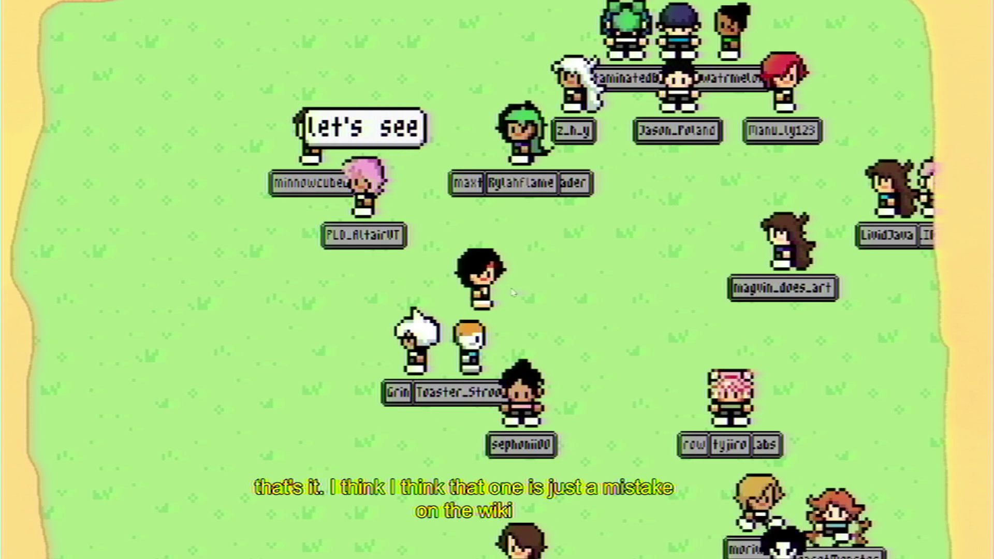
key(Up)
key(Up)
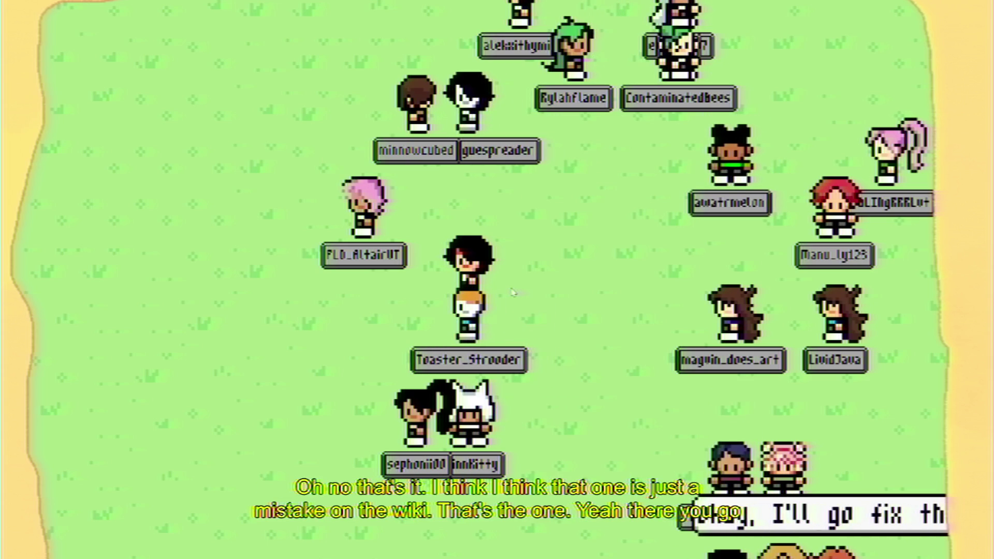
Walk the avatar right, then down, up-right, left, up, down, right and up among the chatters
click(513, 293)
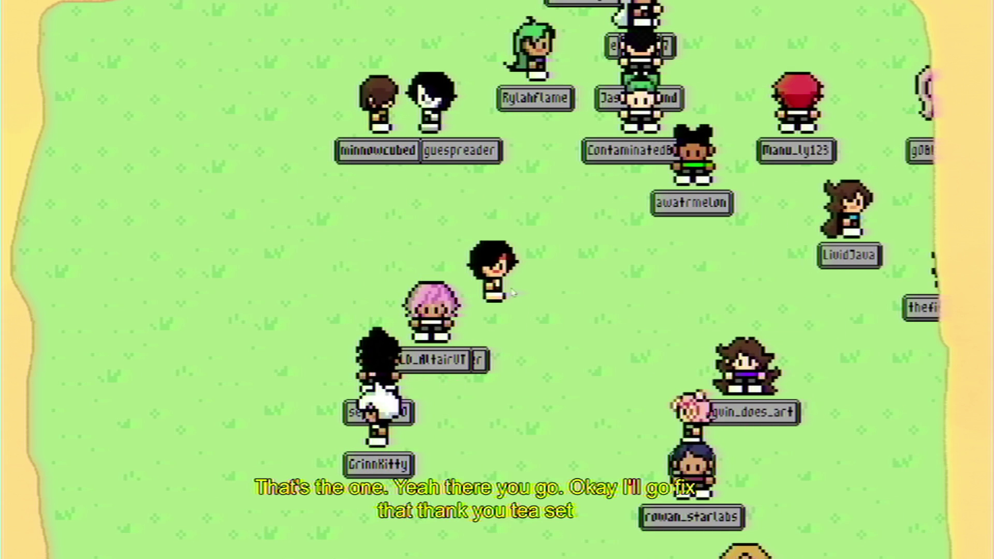
click(512, 293)
key(Right)
key(Down)
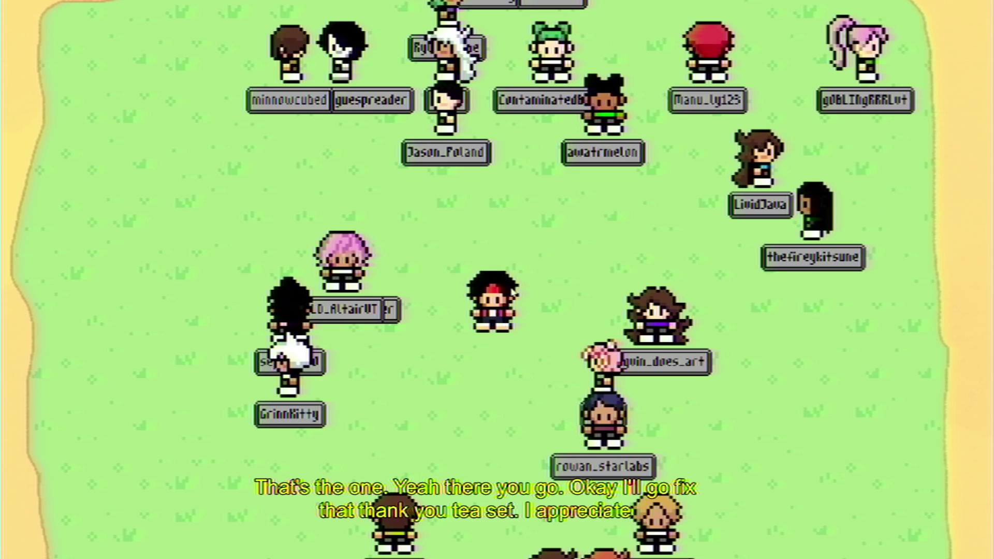
key(Down)
key(Up)
key(Right)
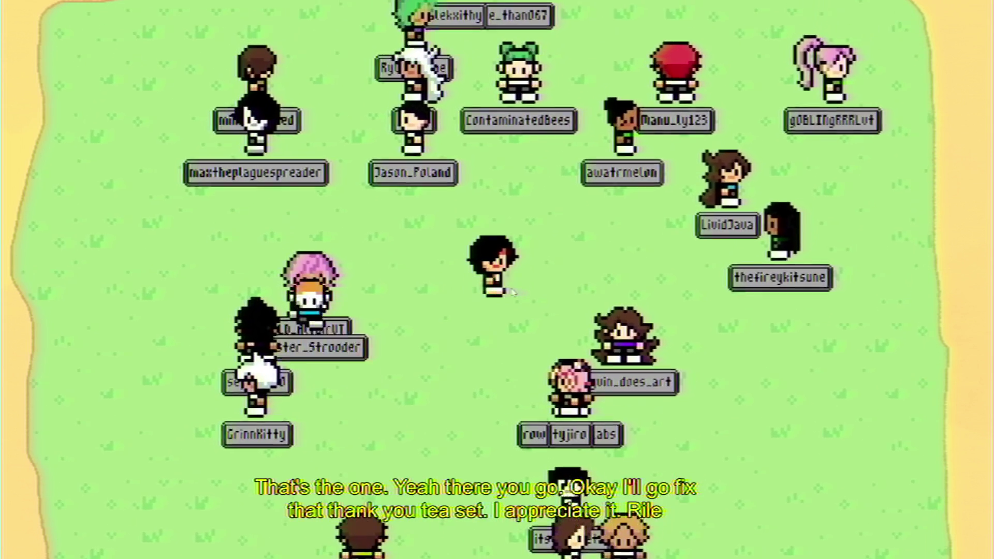
key(Left)
key(Up)
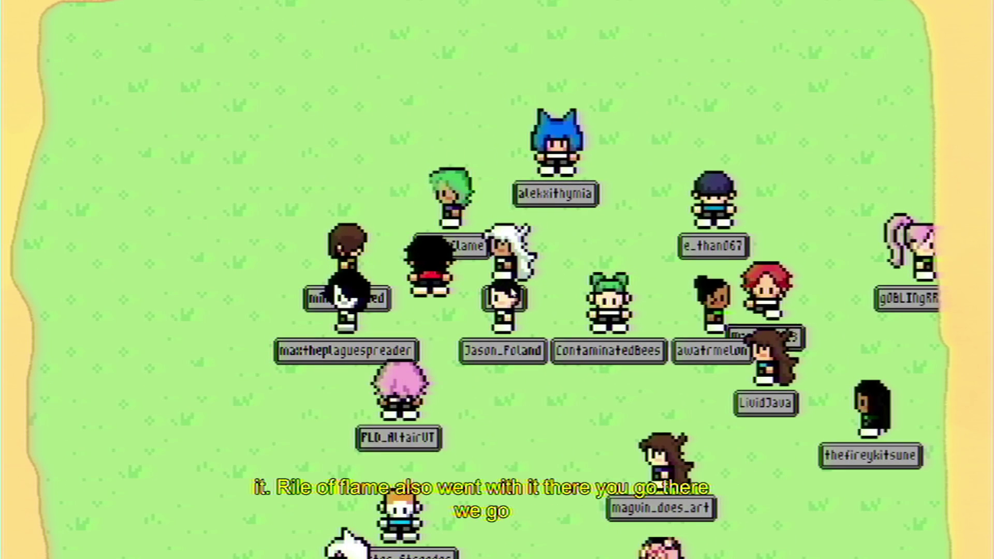
key(Down)
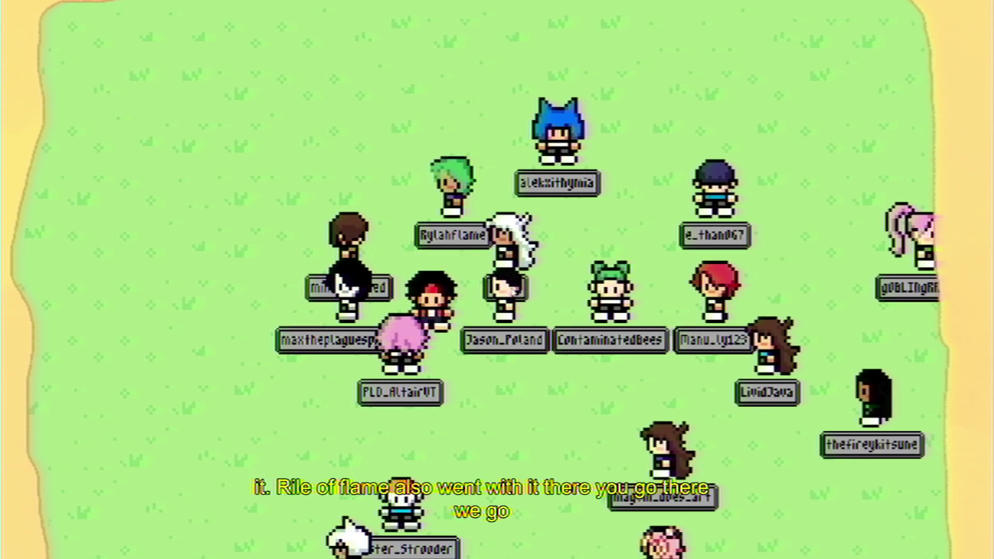
key(Right)
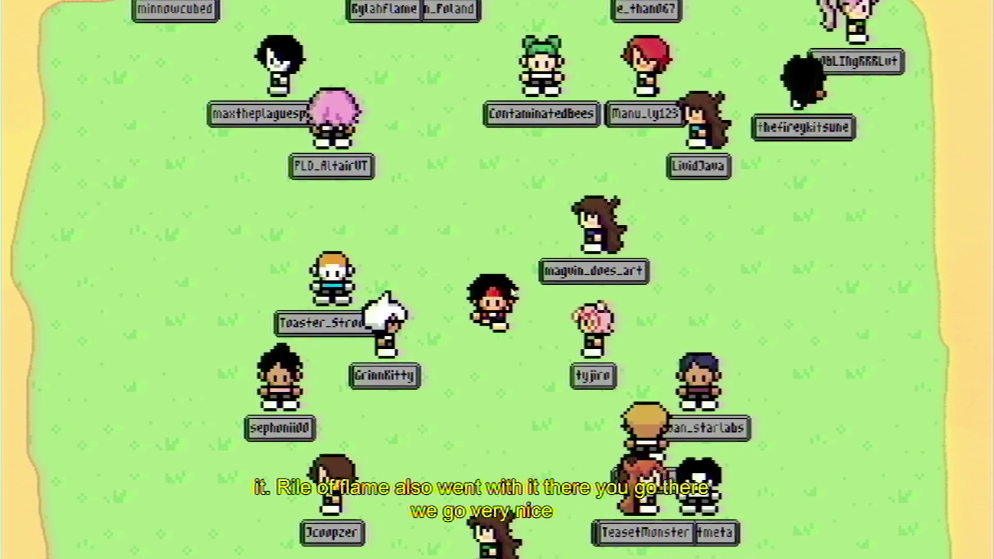
key(Up)
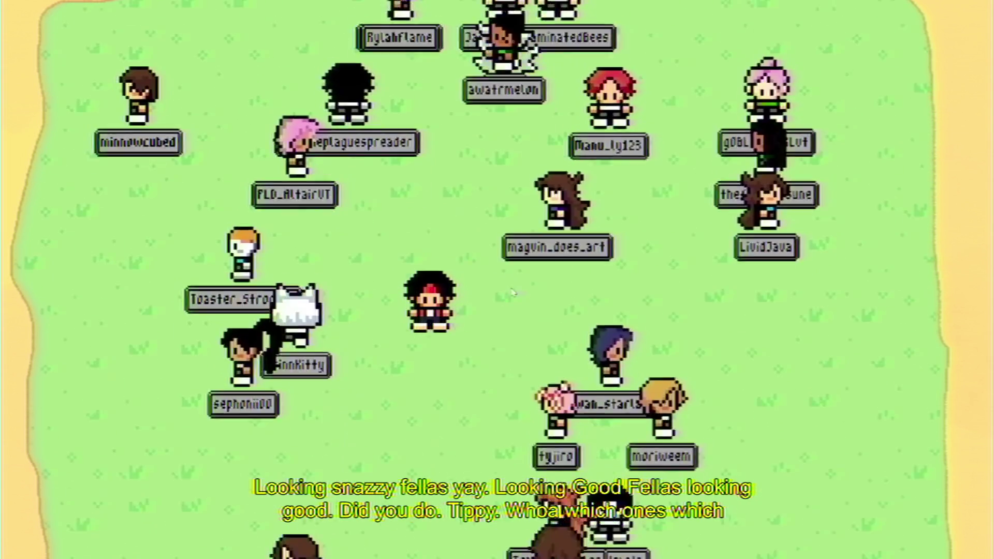
Walk the avatar down, up, right and left around the grassy field
key(Down)
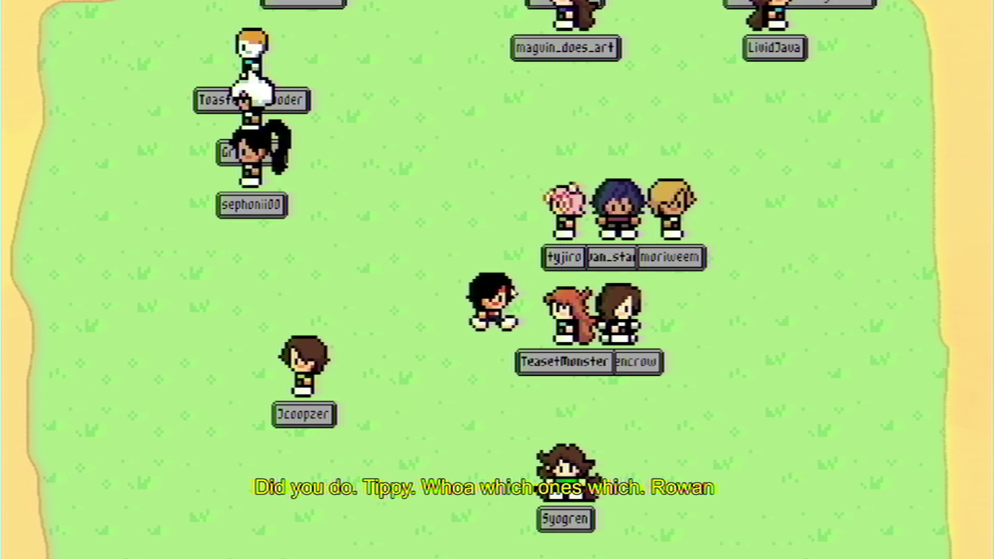
key(Up)
key(Right)
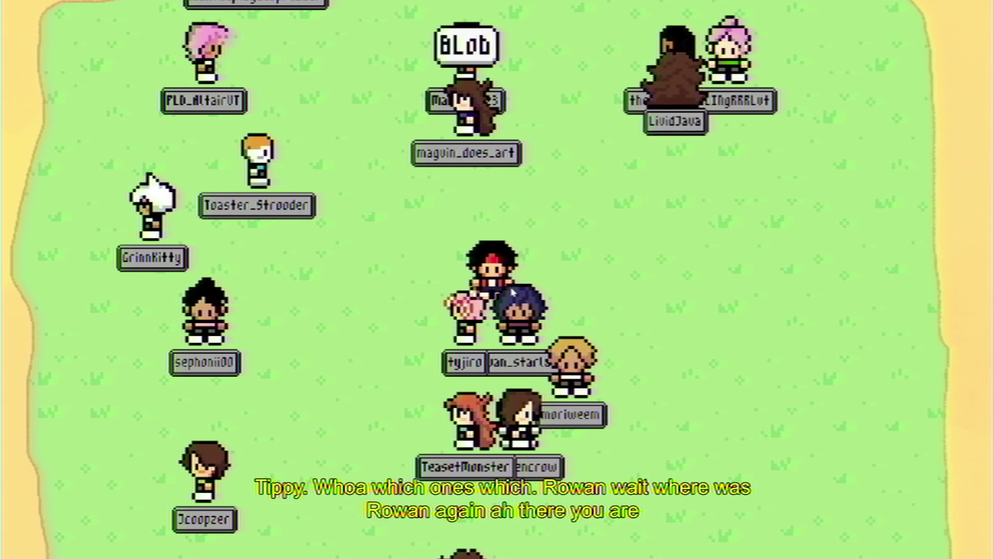
key(Left)
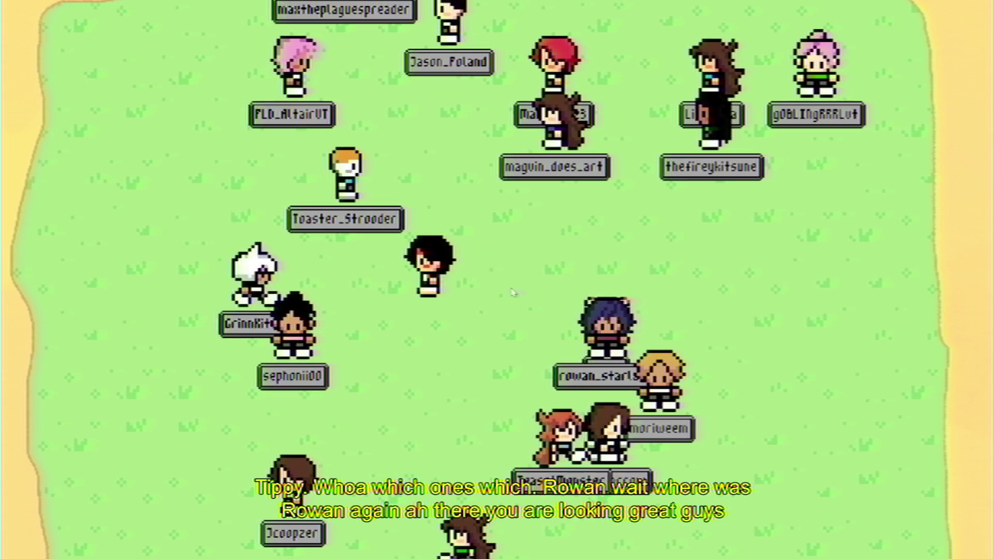
key(Up)
key(Up)
key(Left)
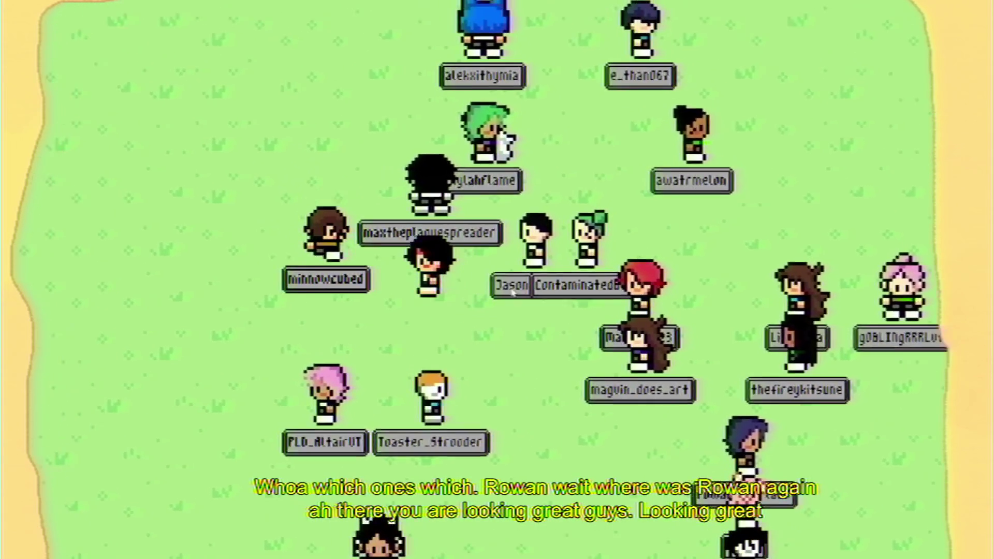
key(Right)
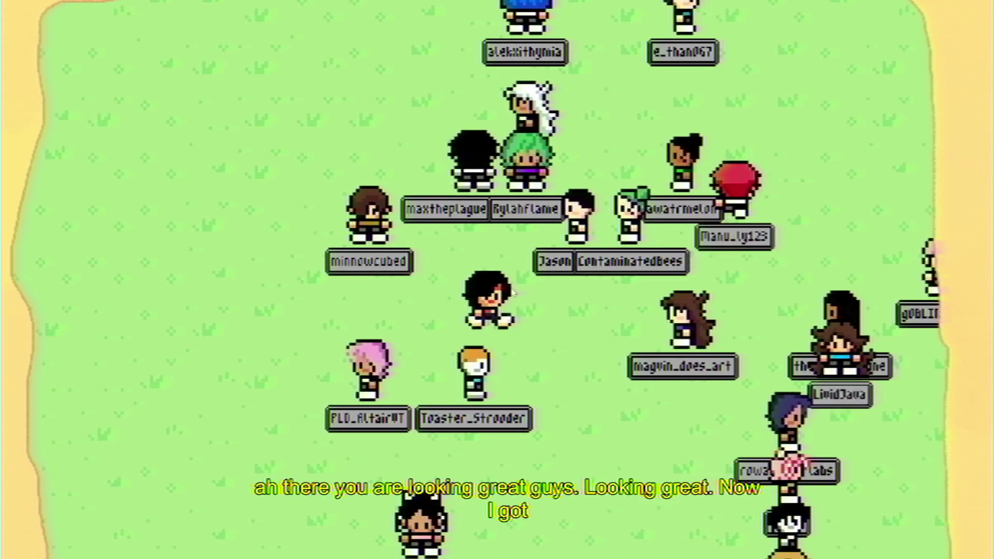
key(Down)
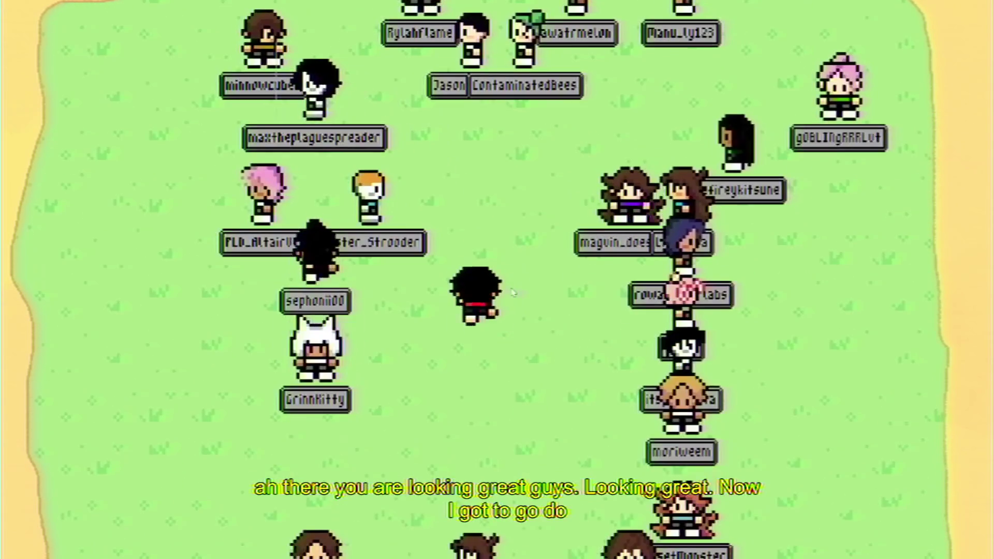
key(Up)
key(Right)
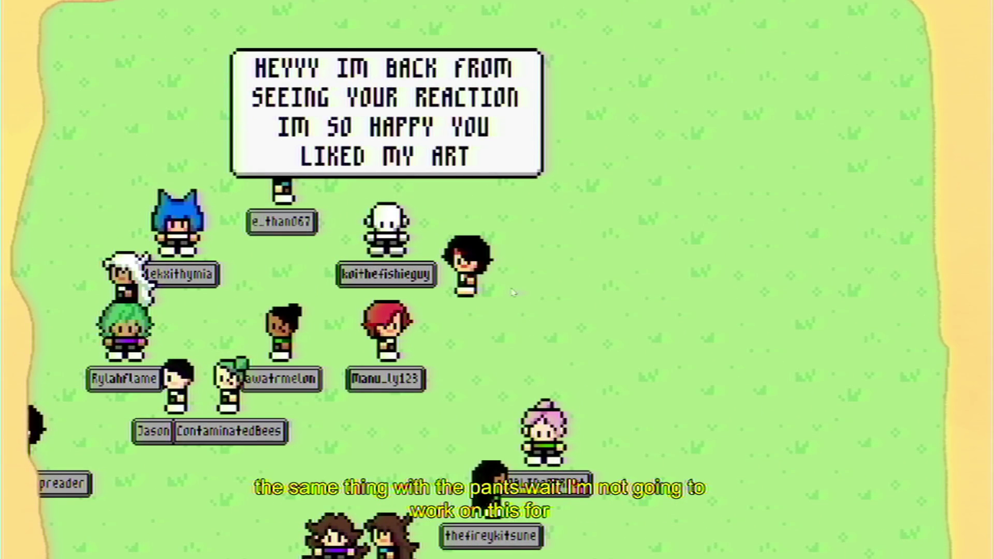
key(Down)
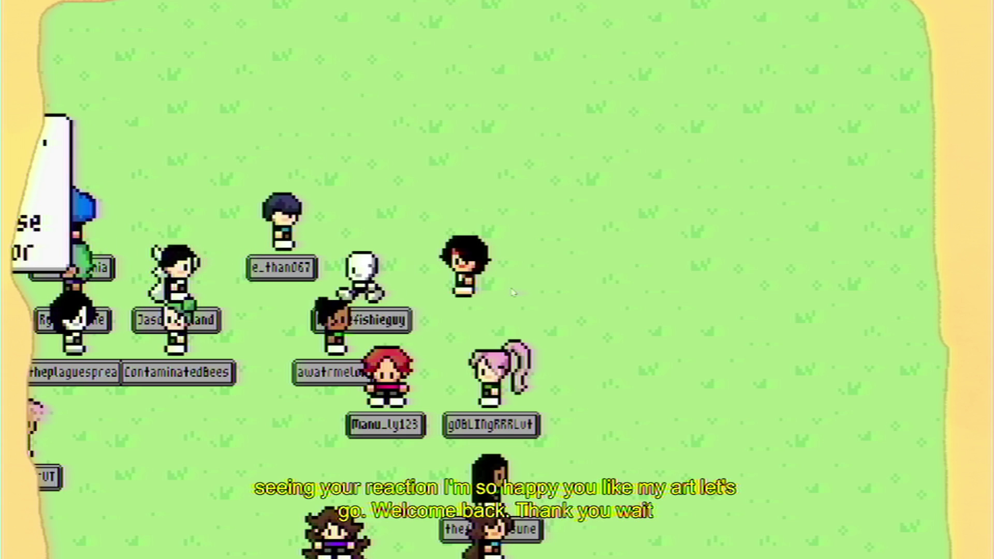
Wander the avatar left, up, right and down among the other chatters' characters
key(Left)
key(Down)
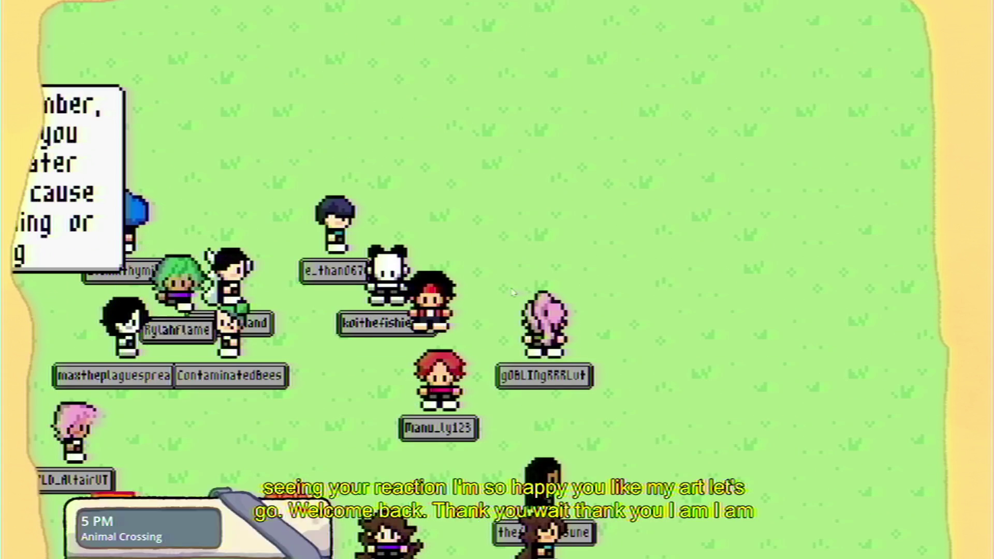
key(Up)
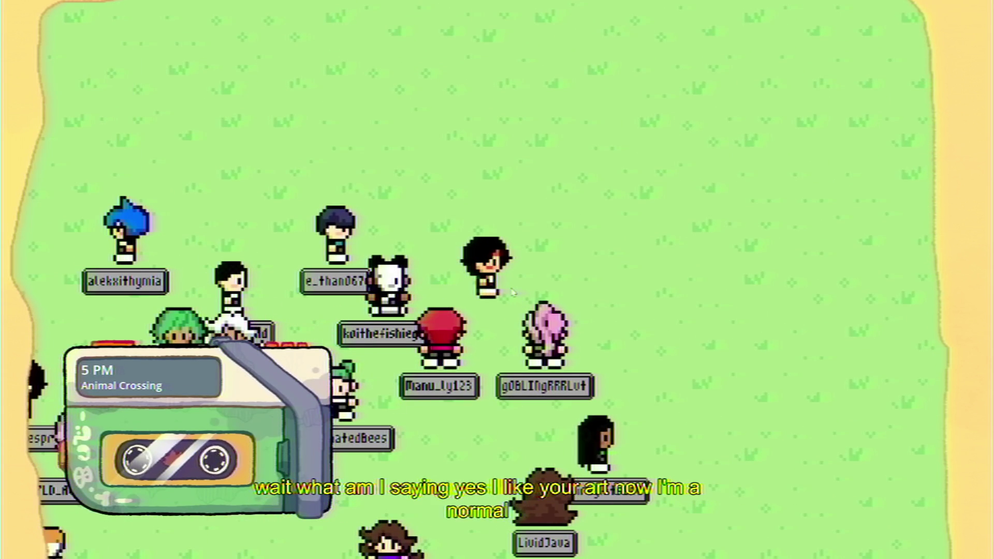
key(Up)
key(Left)
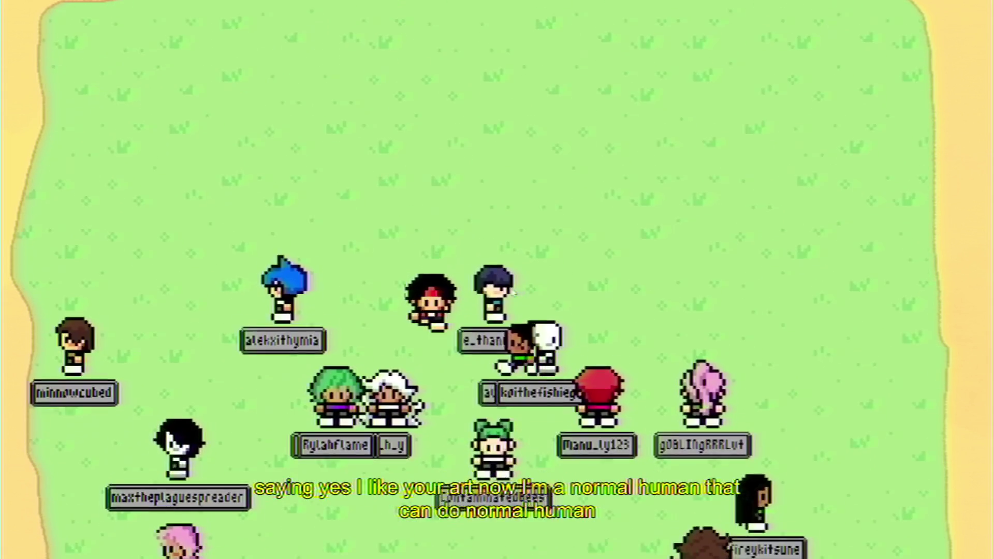
key(Up)
key(Right)
key(Right)
key(Down)
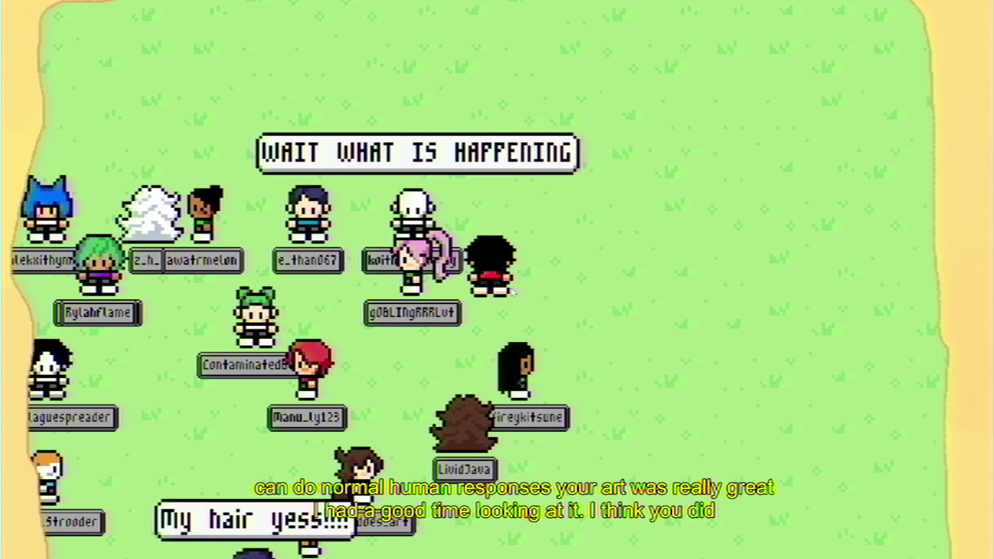
key(Up)
key(Down)
key(Left)
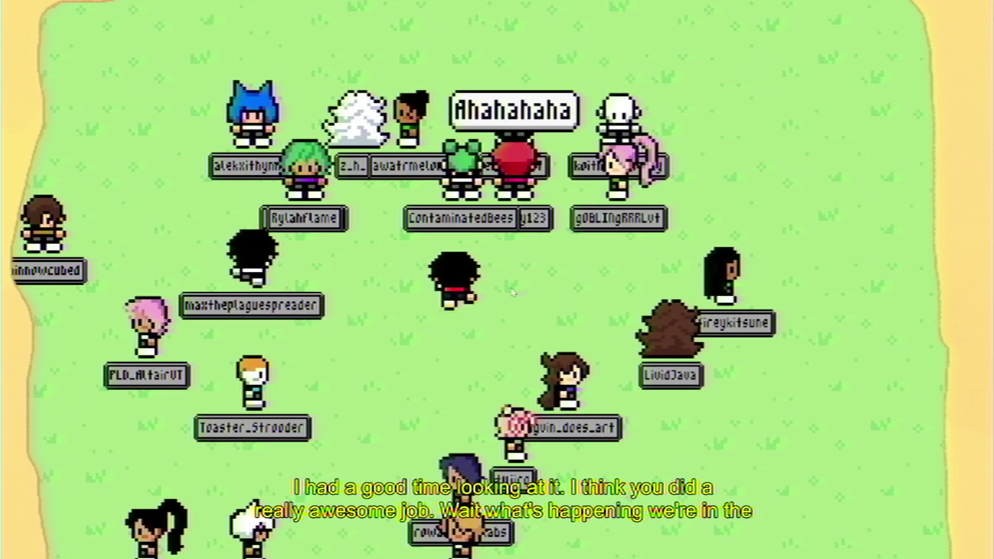
key(Left)
key(Right)
key(Down)
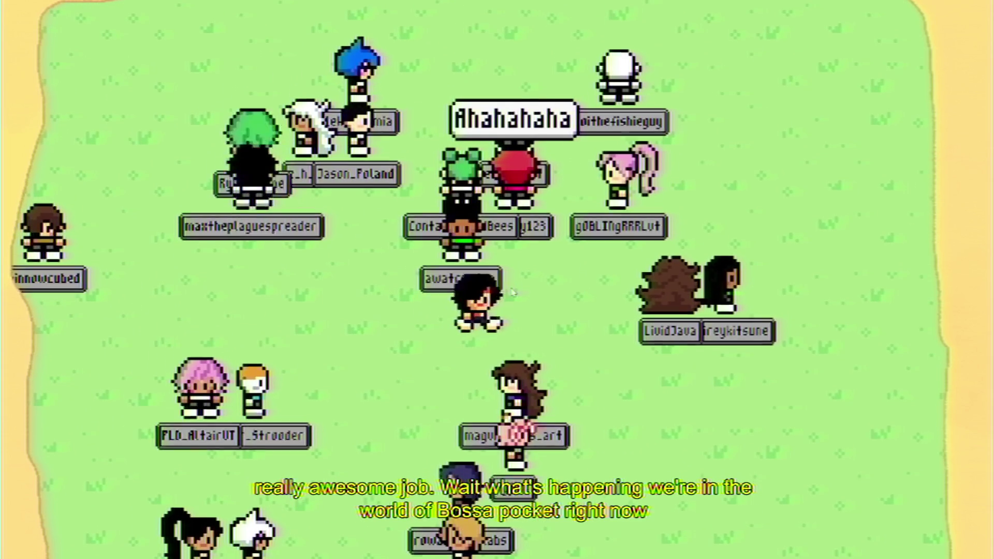
Walk the avatar down-left, then up and to the right, further up the field
key(Up)
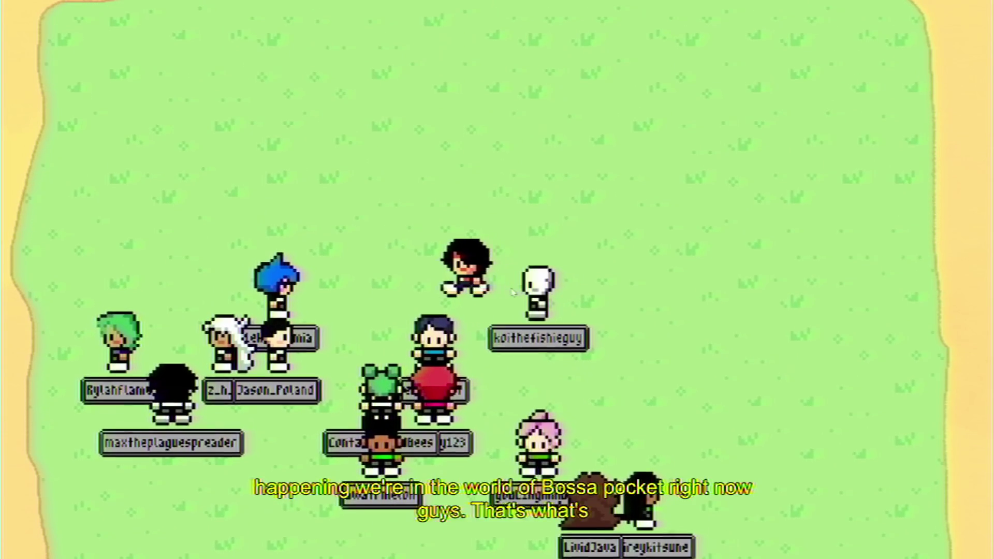
key(Left)
key(Down)
key(Up)
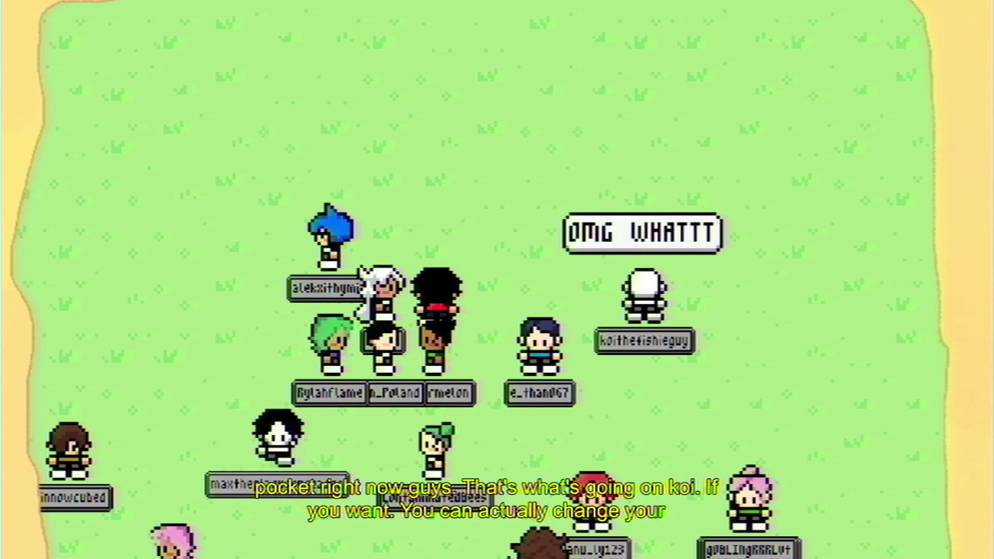
key(Left)
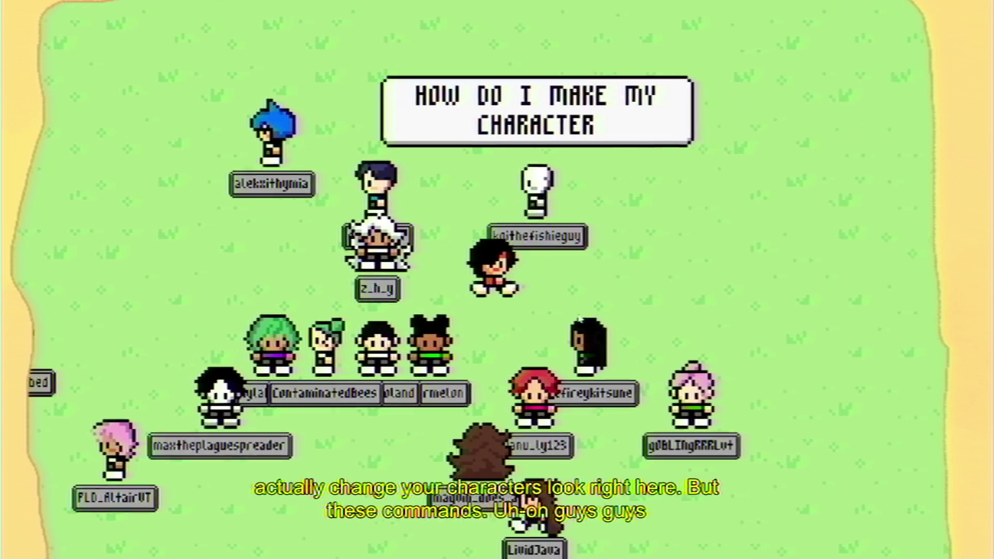
key(Up)
key(Right)
key(Up)
key(Right)
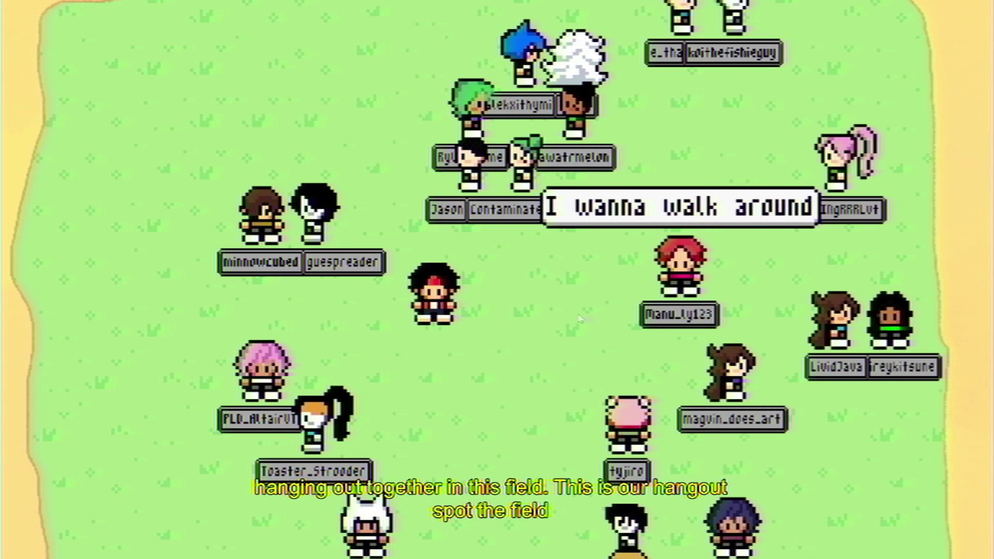
Walk the avatar up-right, down the field, then back up and to the left
key(Up)
key(Right)
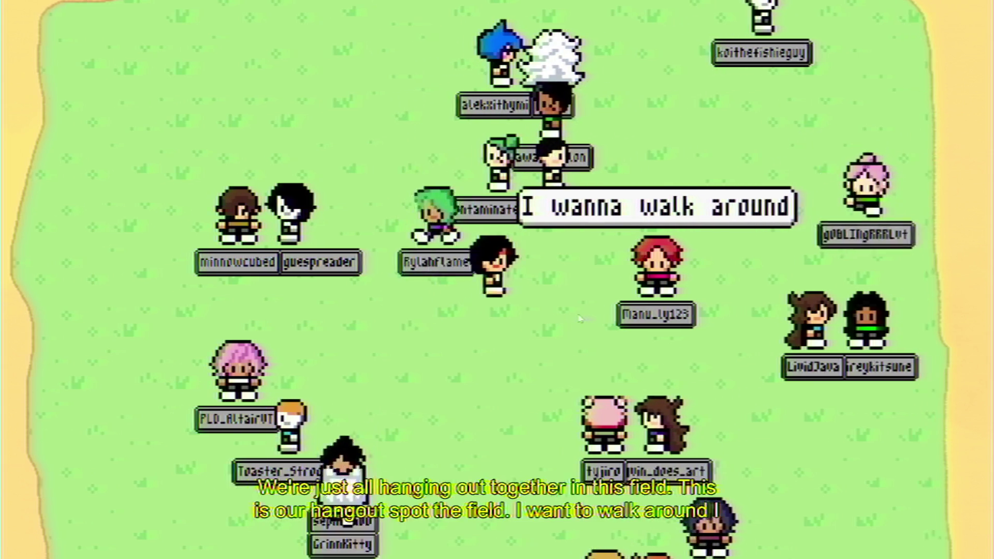
key(Down)
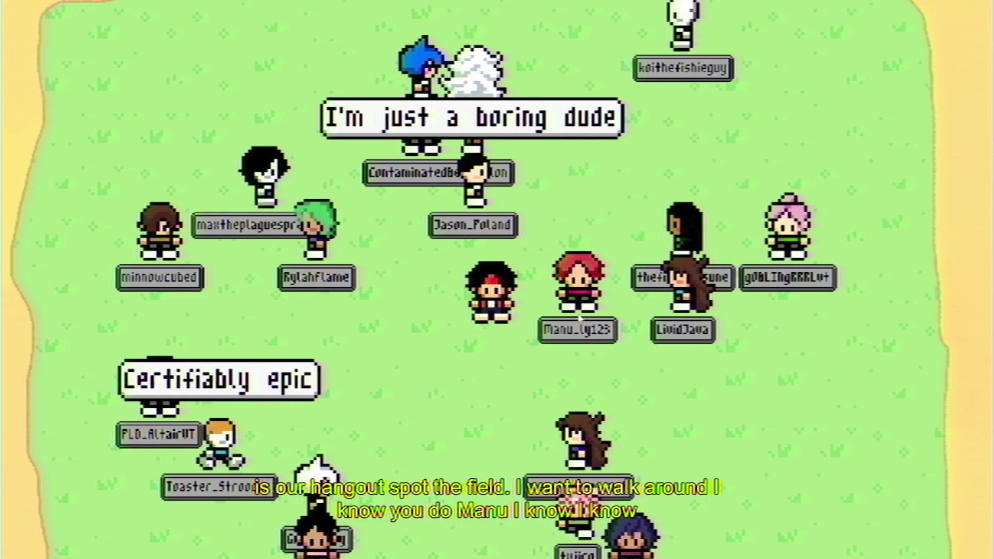
key(Down)
key(Up)
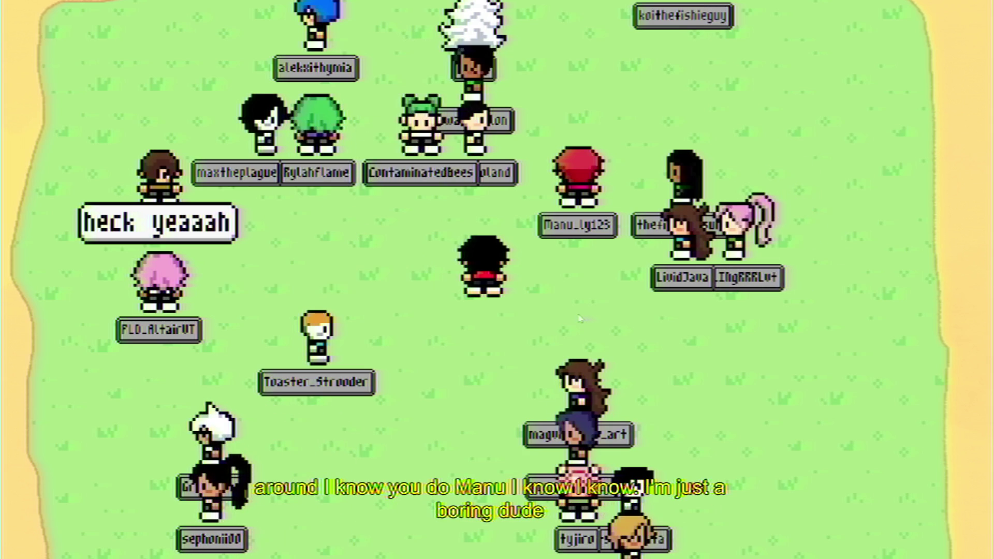
key(Up)
key(Down)
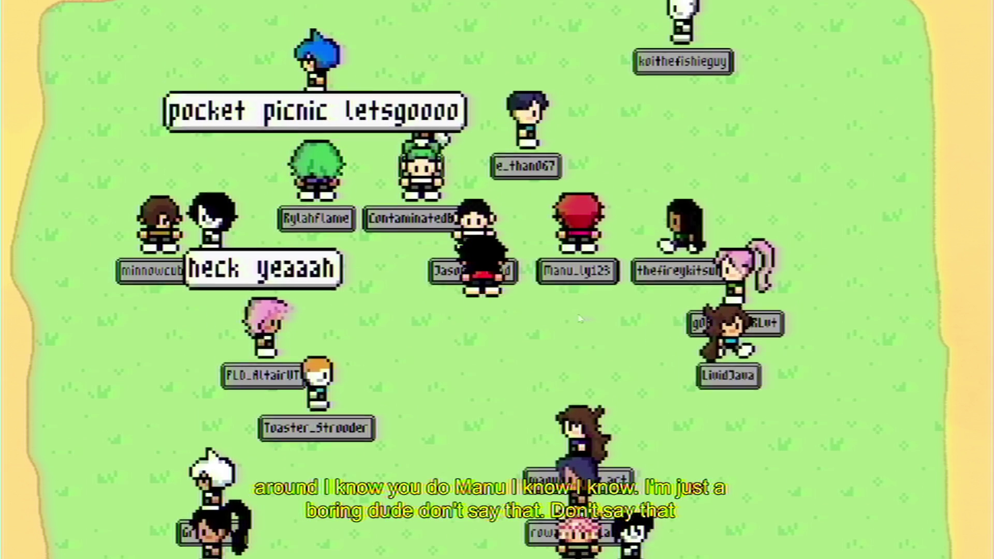
key(Down)
key(Left)
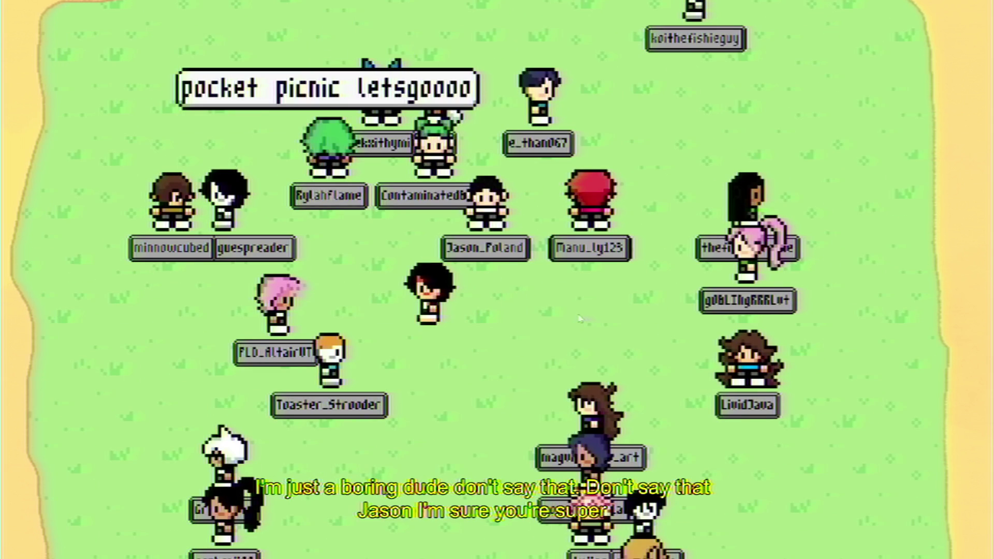
key(Left)
key(Up)
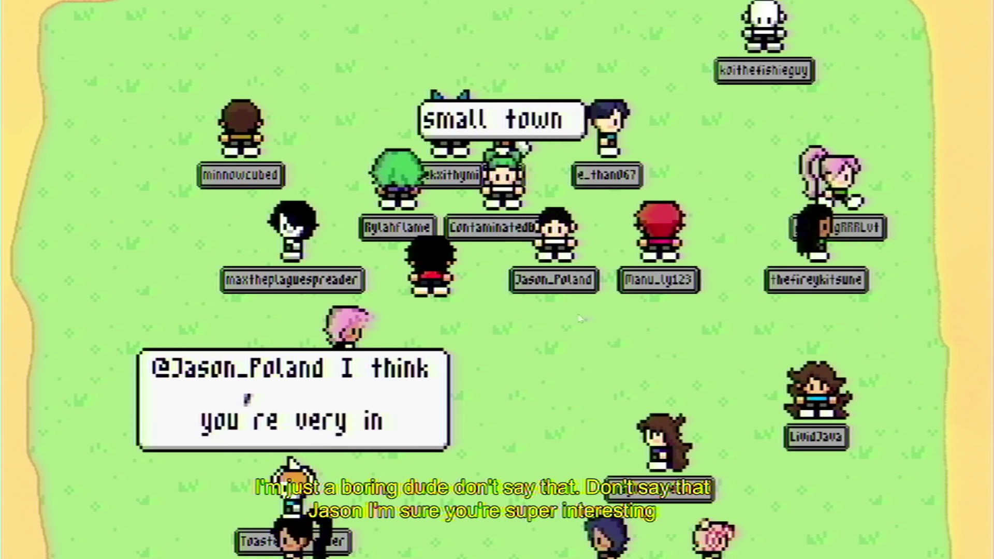
key(Down)
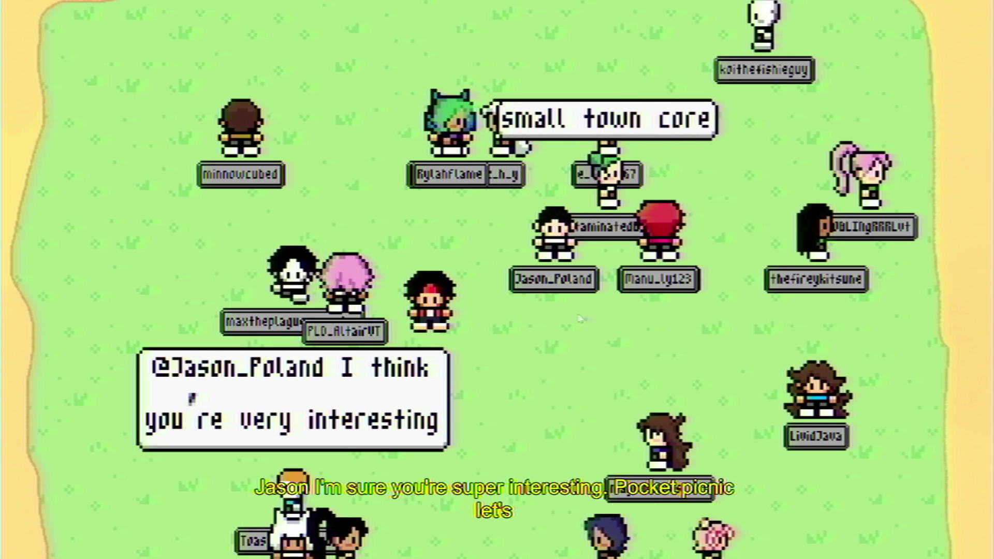
Walk right and down, far down-left, then back up into the central crowd
key(Down)
key(Right)
key(Up)
key(Down)
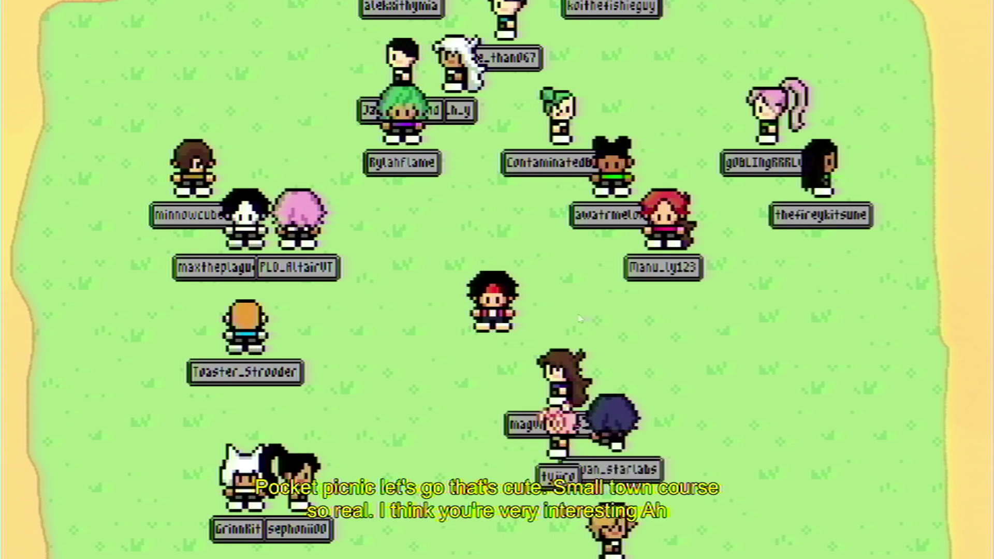
key(Down)
key(Left)
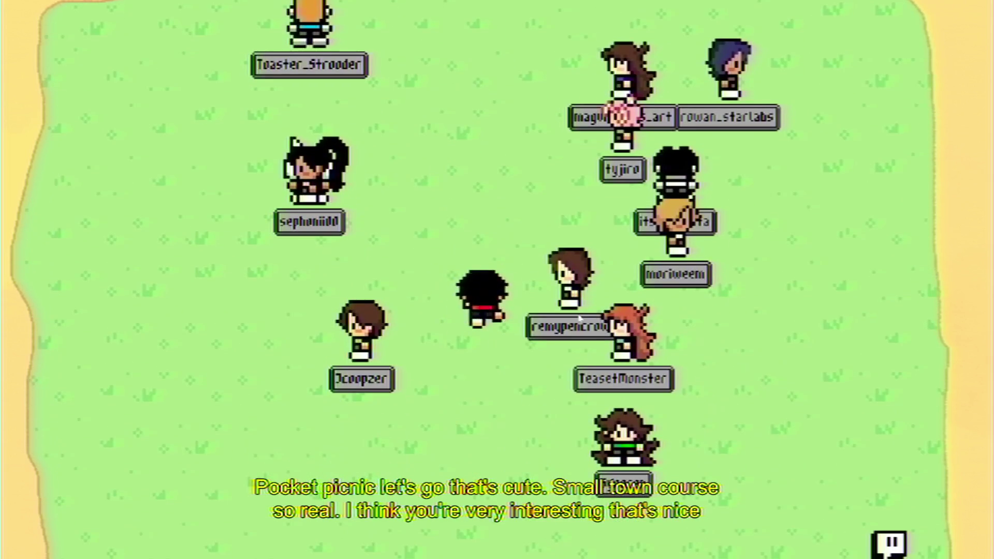
key(Up)
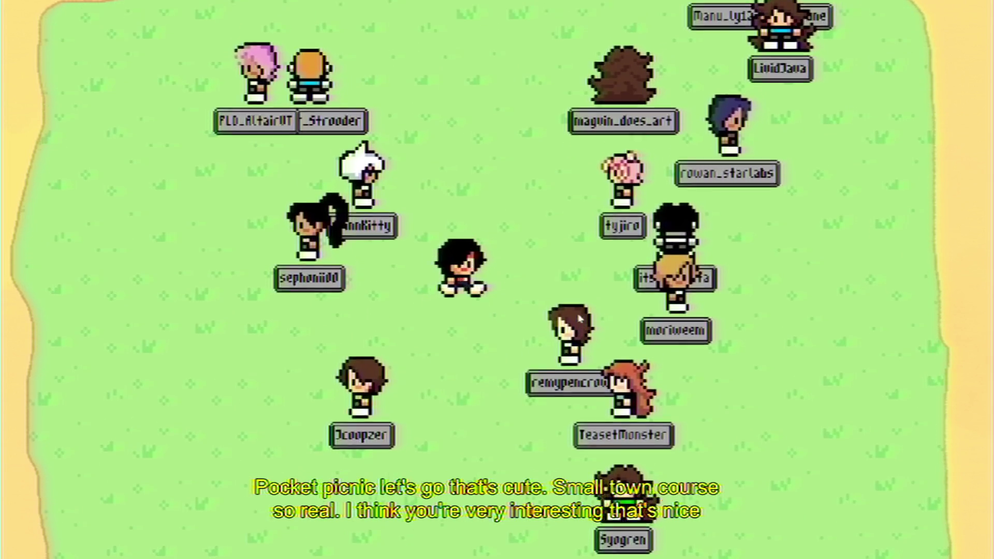
key(Up)
key(Left)
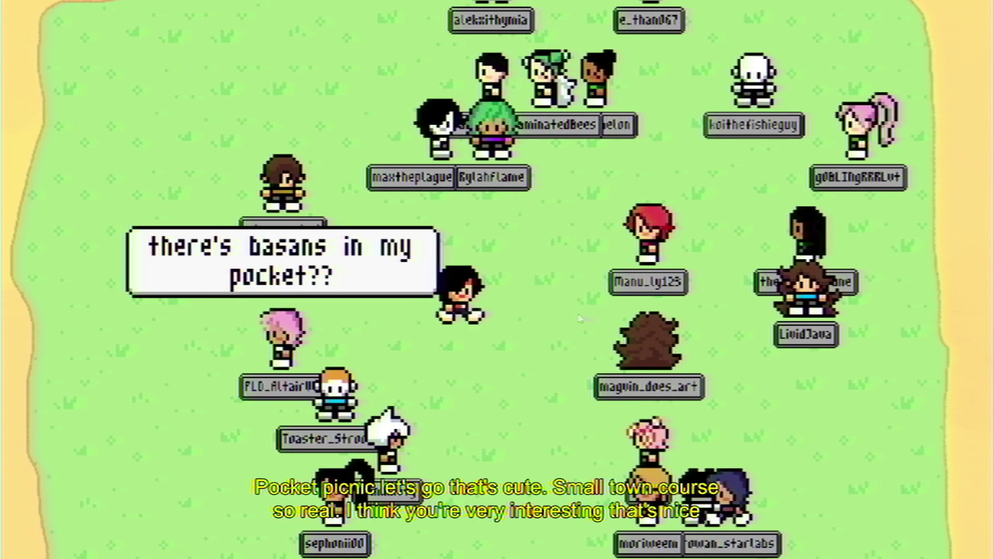
key(Left)
key(Down)
key(Right)
key(Up)
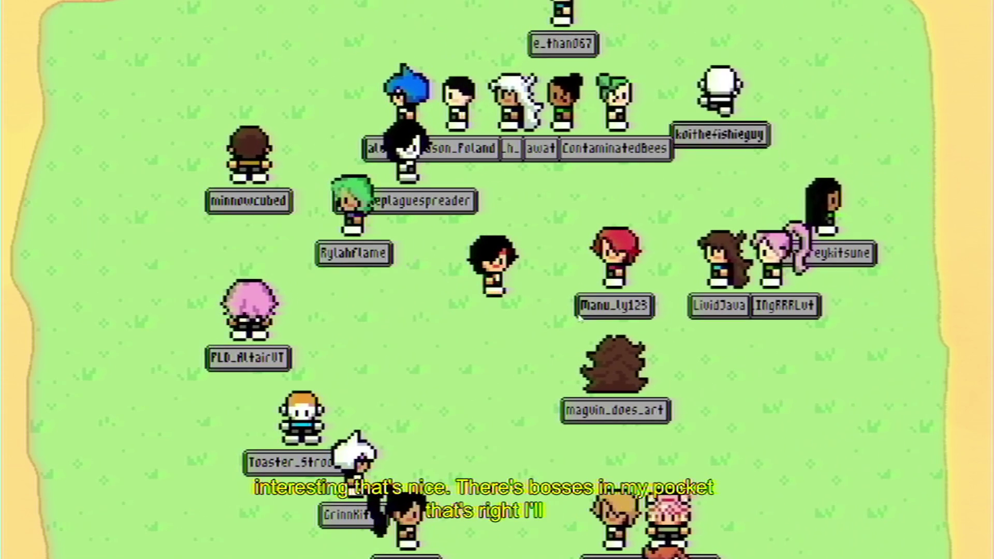
key(Down)
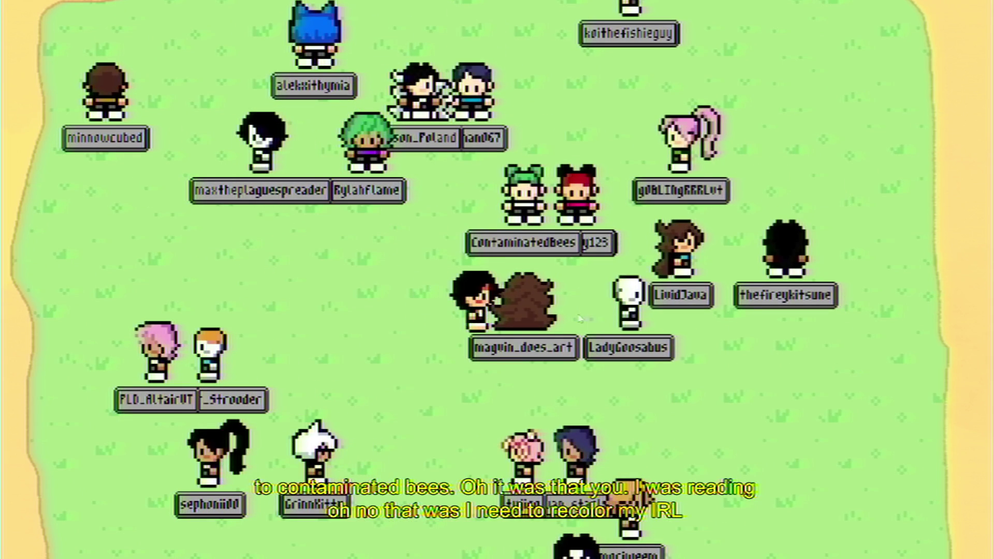
Walk the avatar up, then right and far down the field, then back up
key(Up)
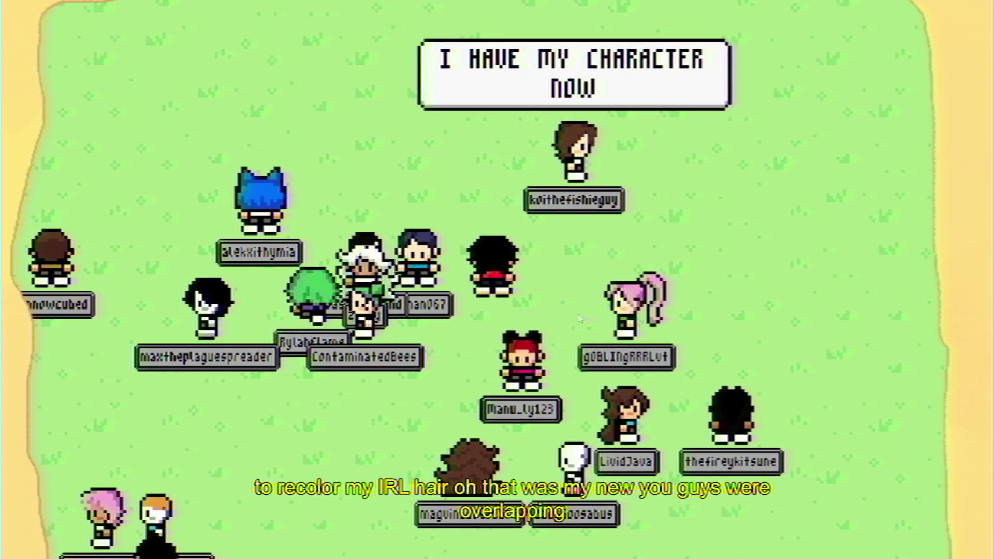
key(Up)
key(Right)
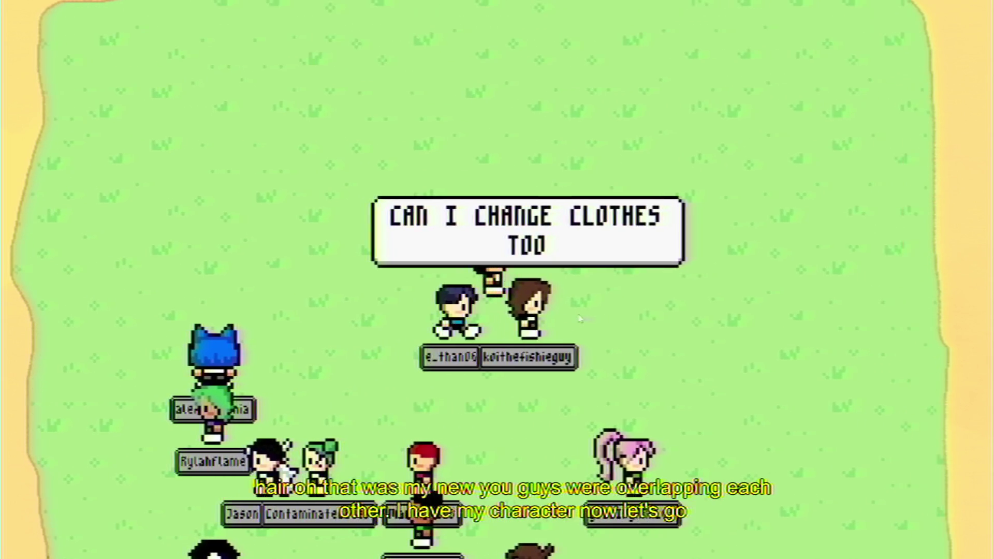
key(Down)
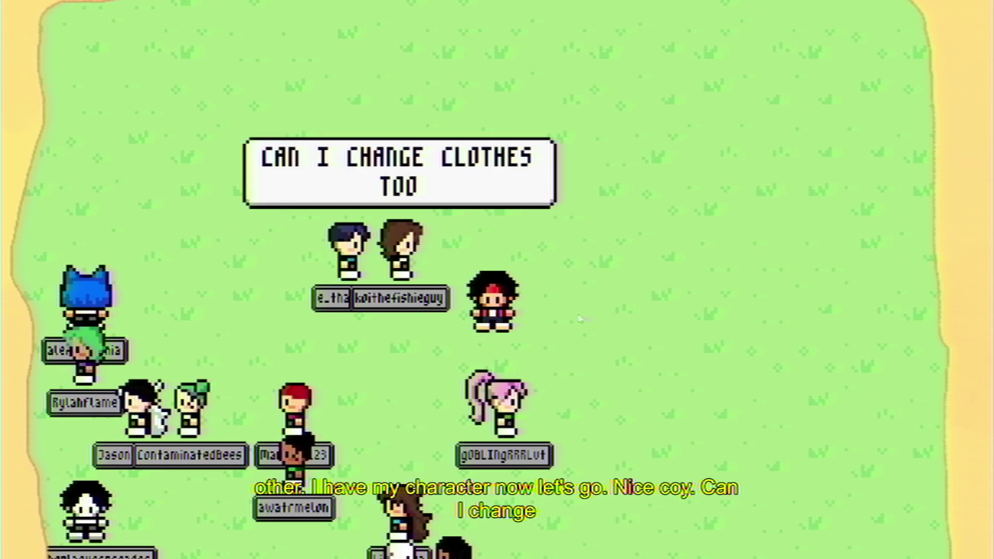
key(Down)
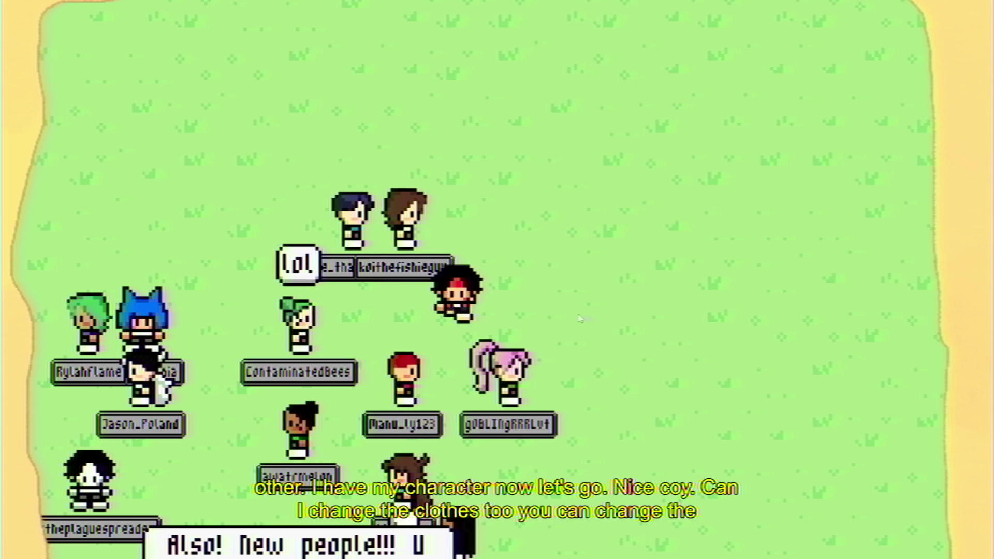
key(Down)
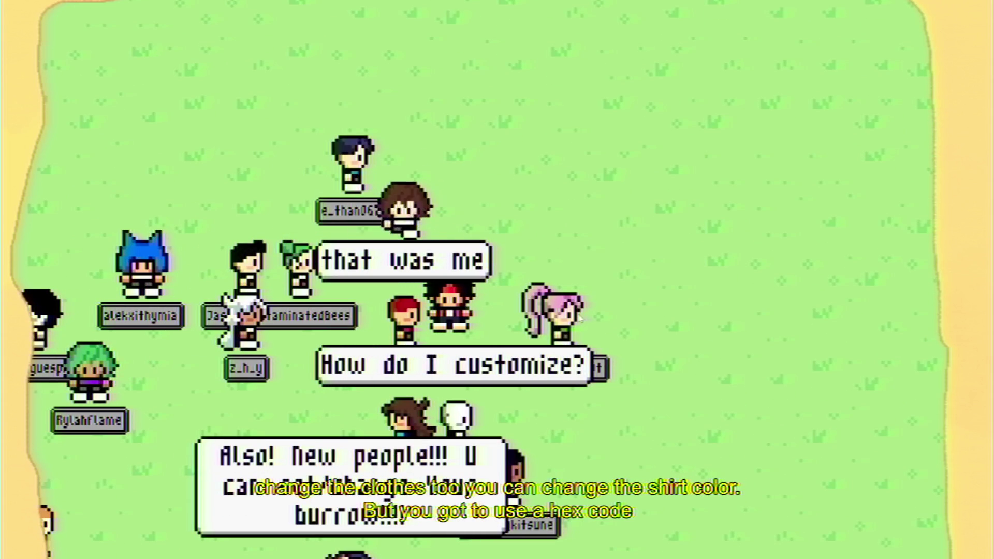
key(Down)
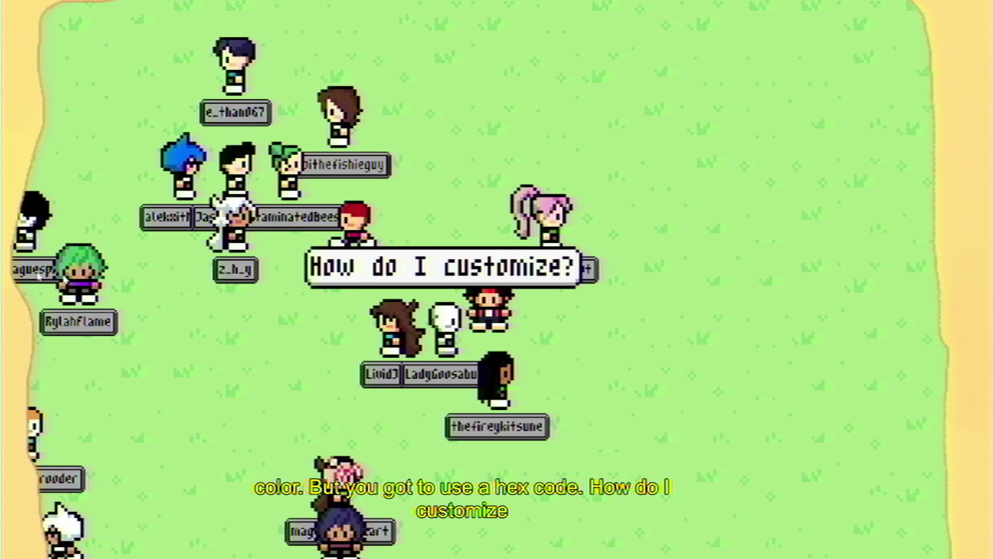
key(Up)
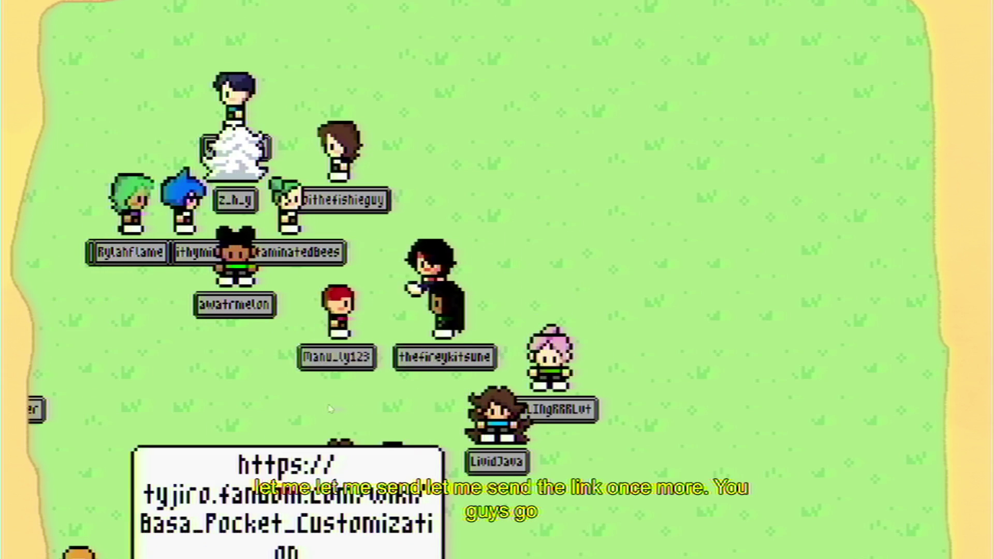
Weave the avatar left, right, up and down through the chatter crowd
key(Left)
key(Down)
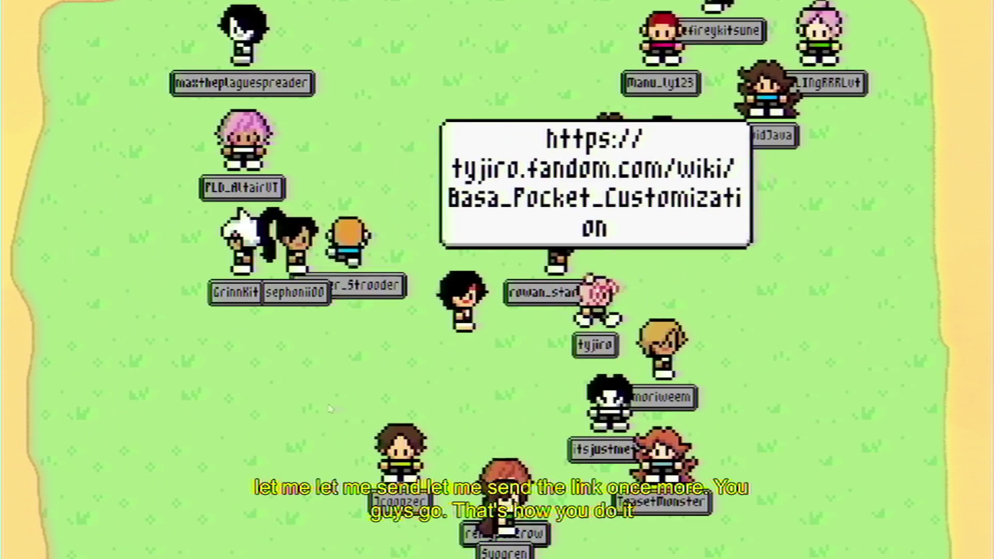
key(Right)
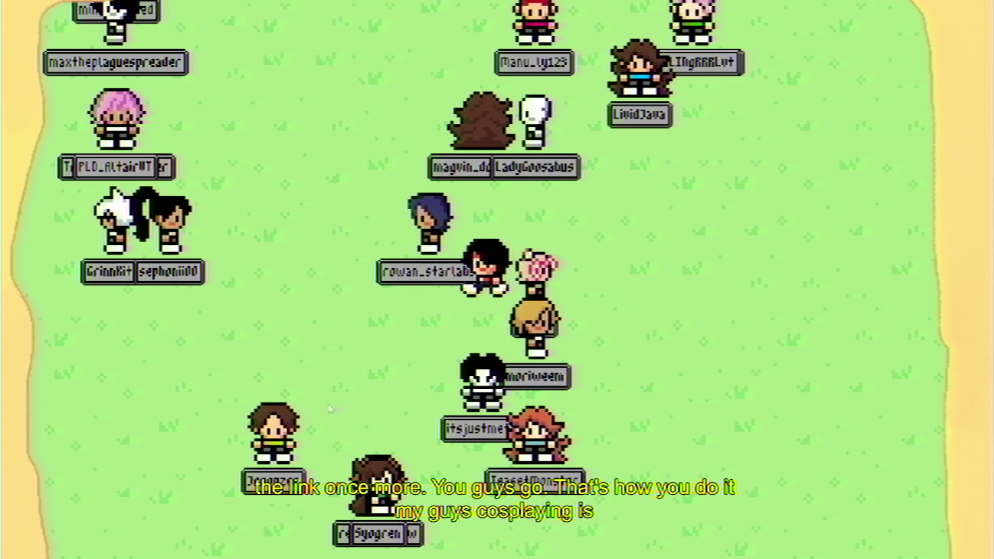
key(Left)
key(Up)
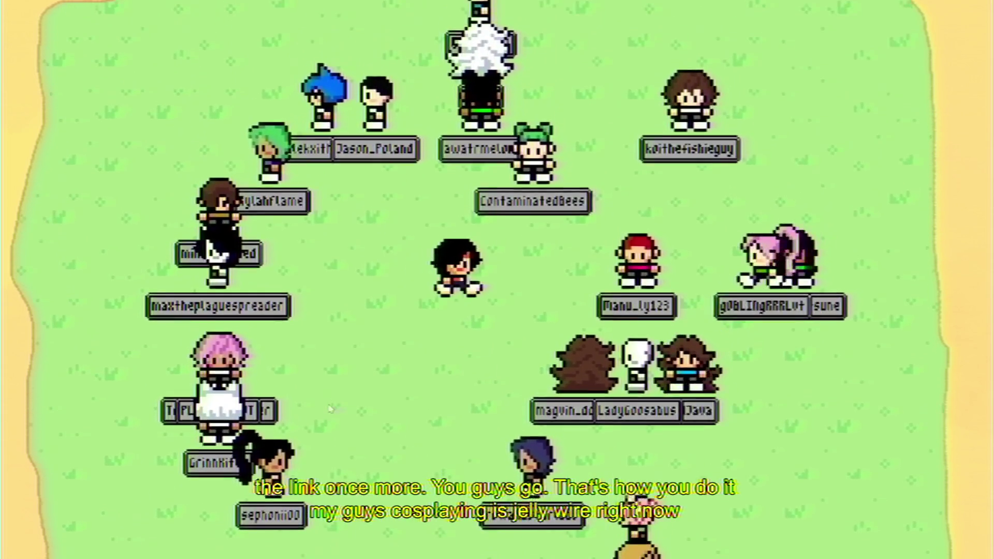
key(Left)
key(Down)
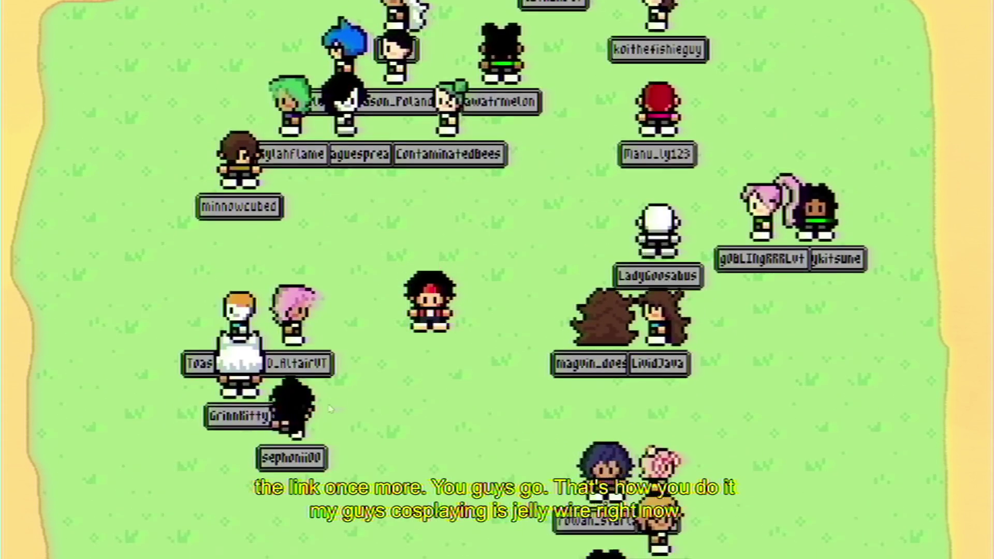
key(Down)
key(Right)
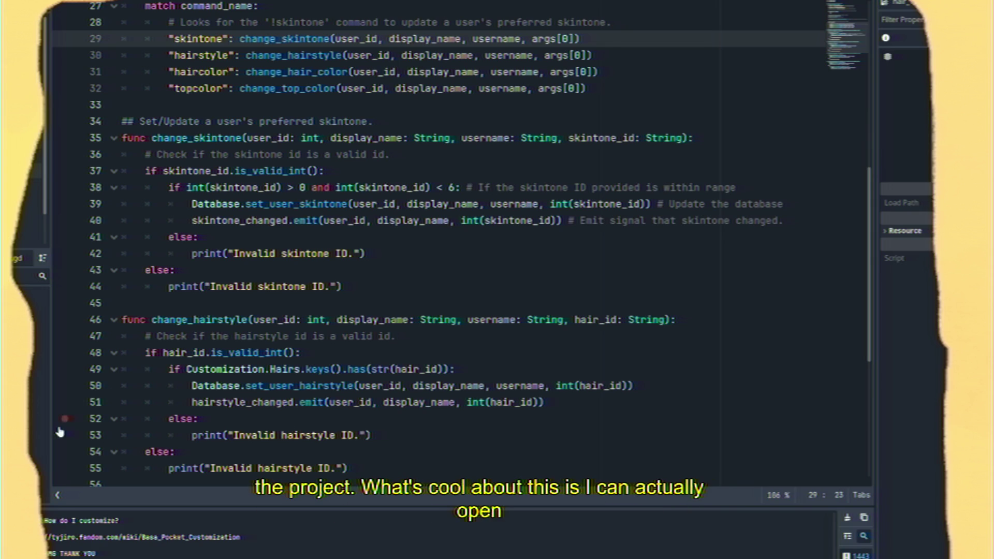
Switch to the project's data folder and open users.db in DB Browser for SQLite
key(alt+Tab)
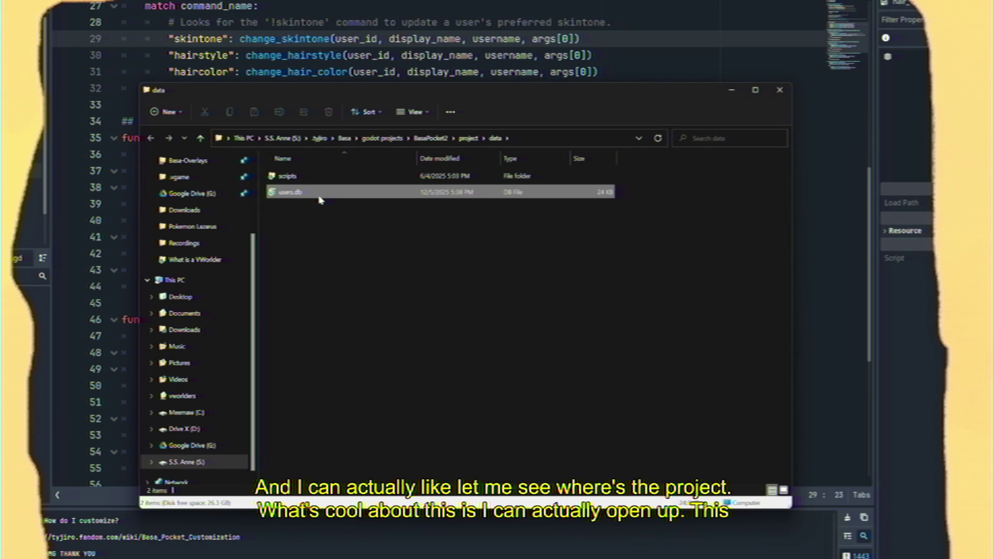
double_click(319, 196)
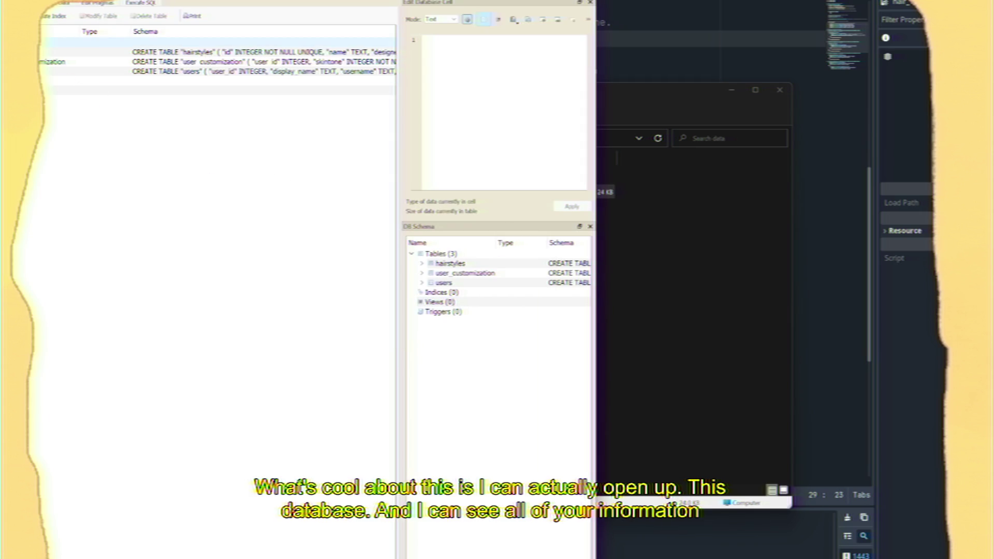
Expand user_customization and browse through its customization records
click(42, 64)
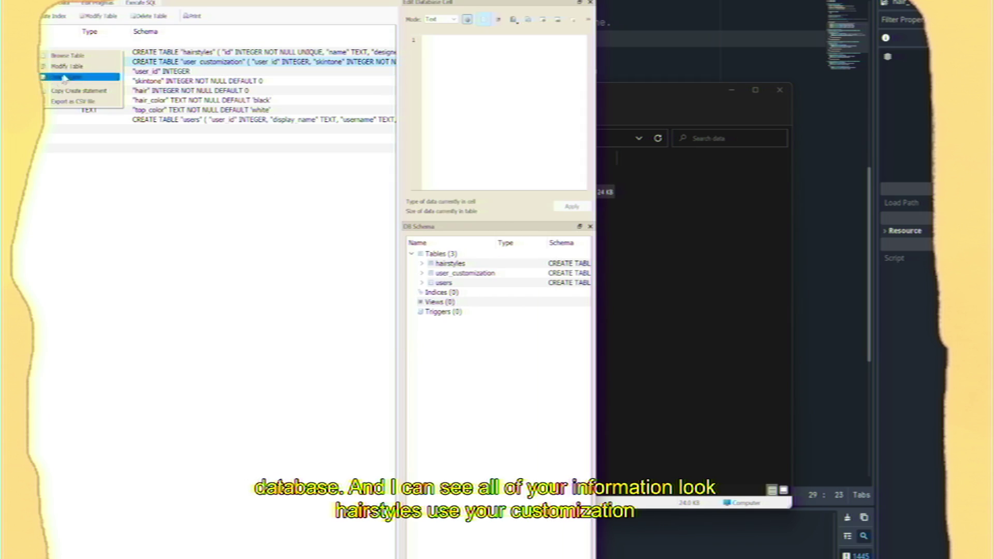
click(76, 57)
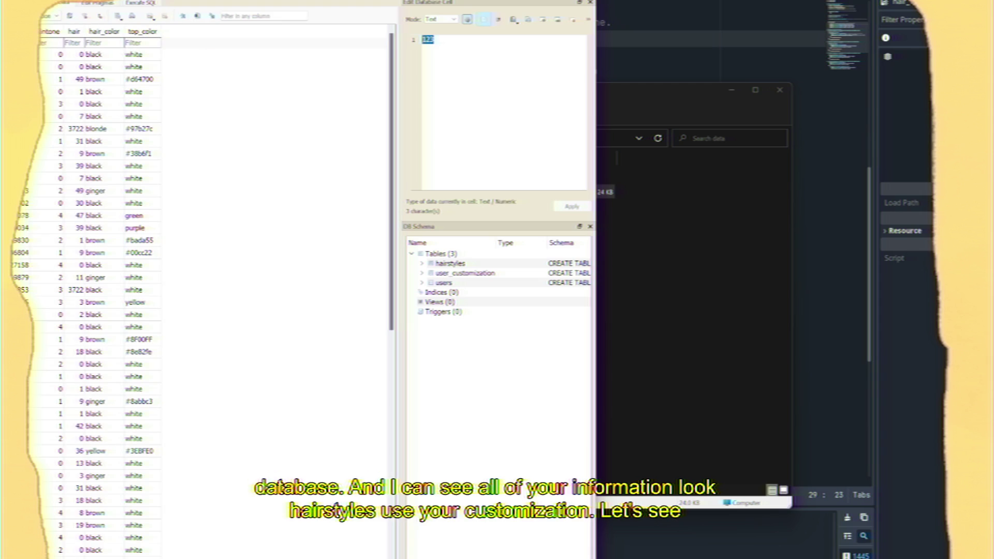
scroll(157, 181, down, 7)
scroll(158, 181, down, 5)
scroll(158, 187, up, 12)
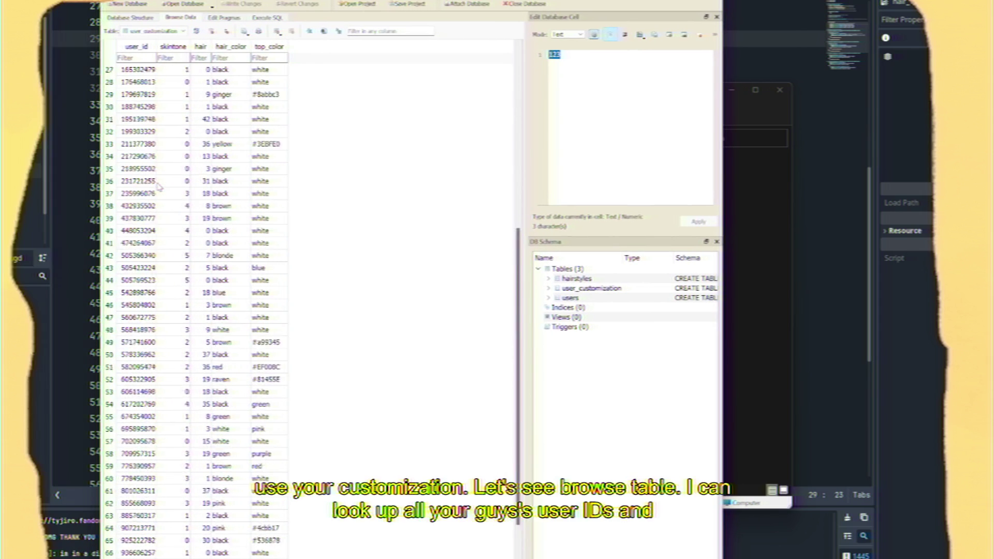
scroll(158, 187, down, 12)
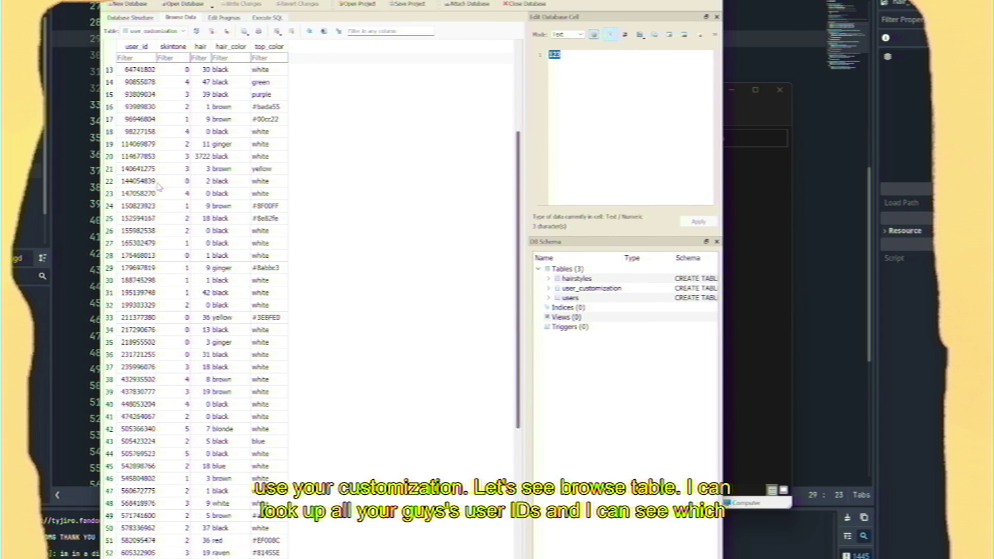
scroll(164, 199, up, 12)
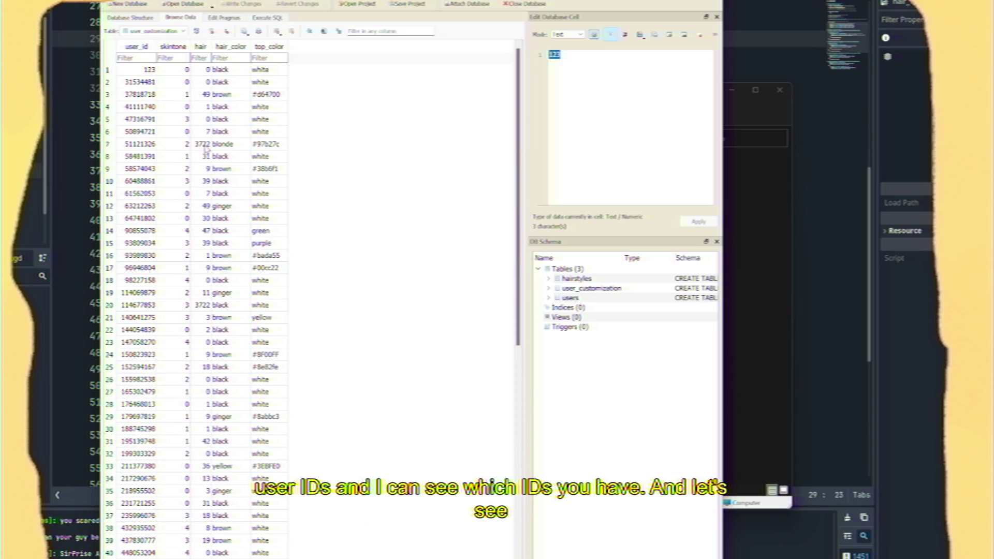
scroll(203, 154, down, 6)
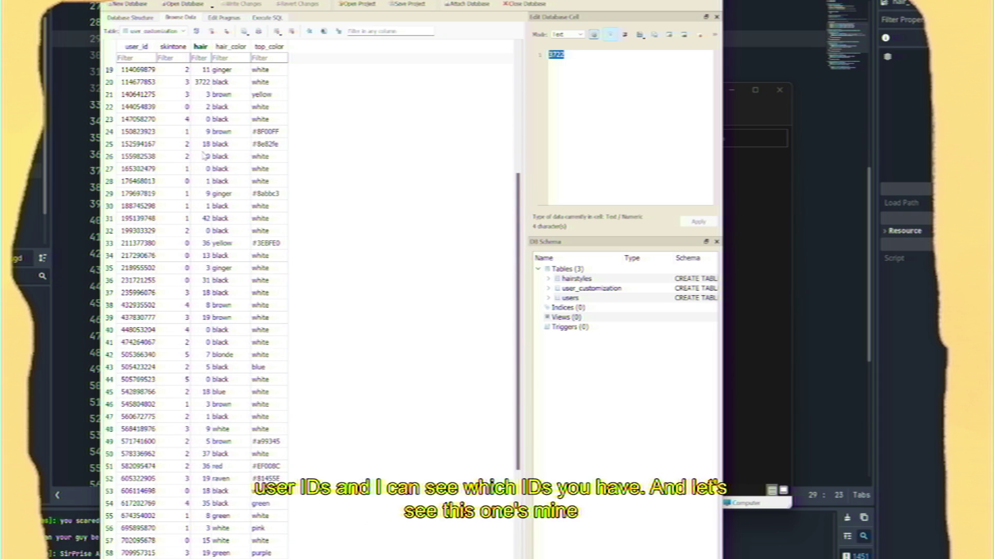
scroll(204, 156, down, 6)
scroll(204, 162, up, 12)
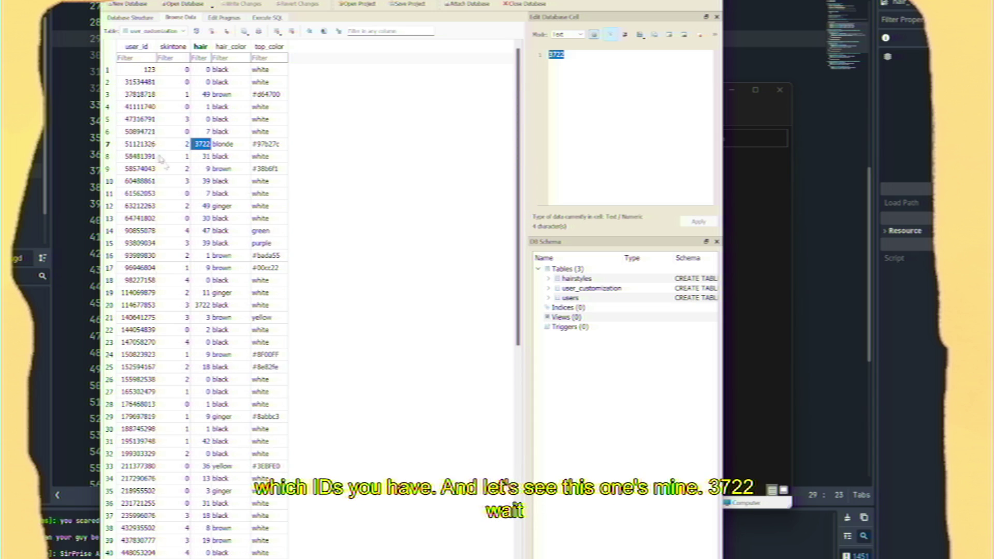
scroll(202, 212, down, 12)
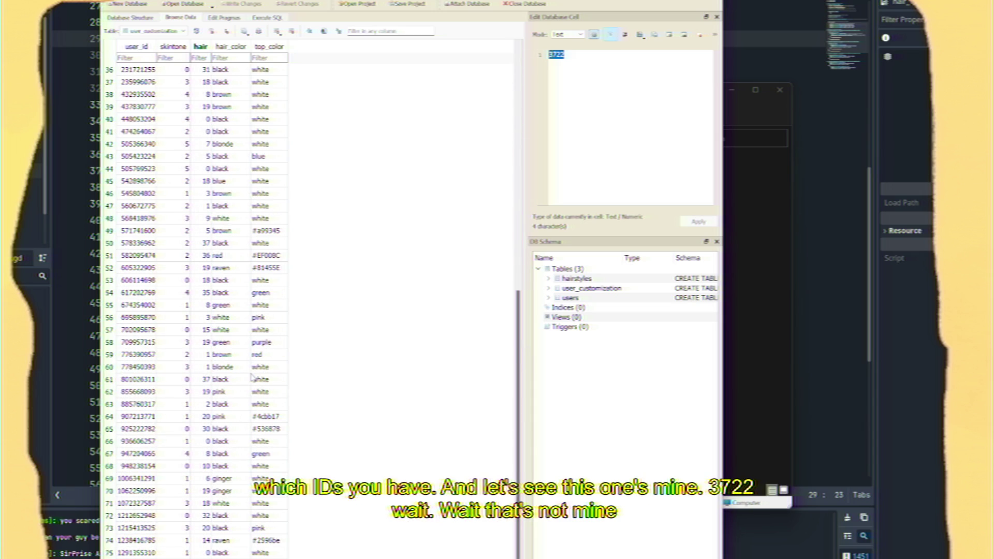
scroll(167, 212, up, 2)
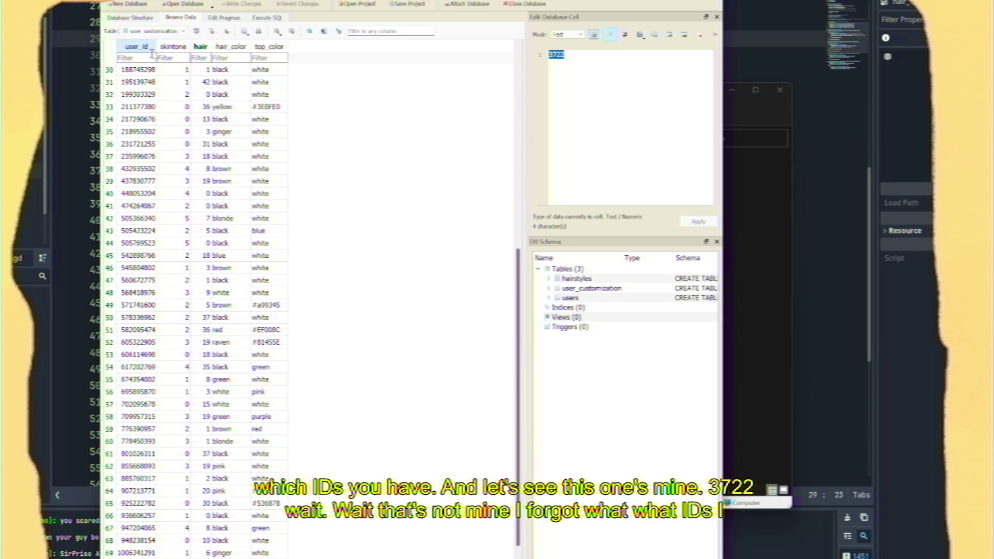
Switch the table view to hairstyles to see hairstyle names and designers
click(159, 32)
click(152, 41)
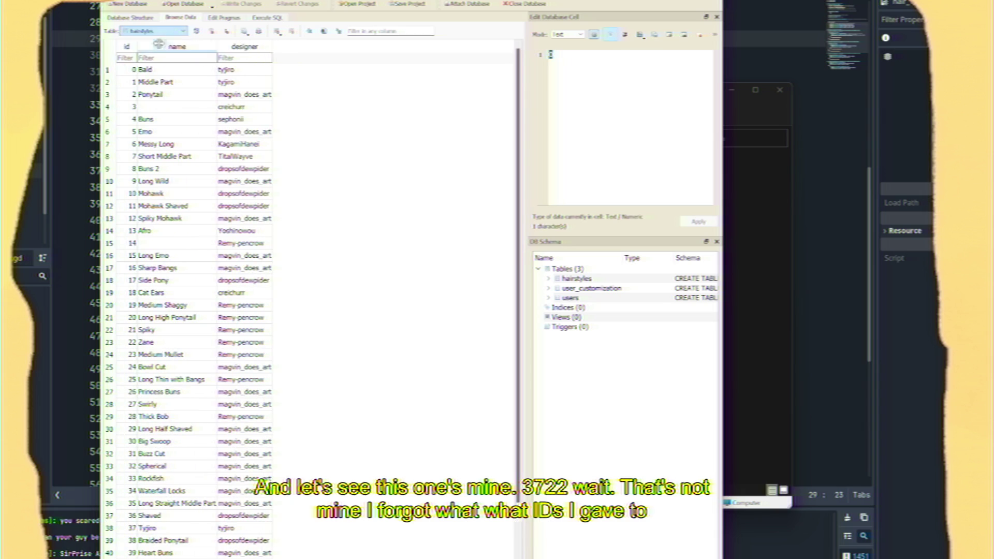
scroll(254, 471, down, 3)
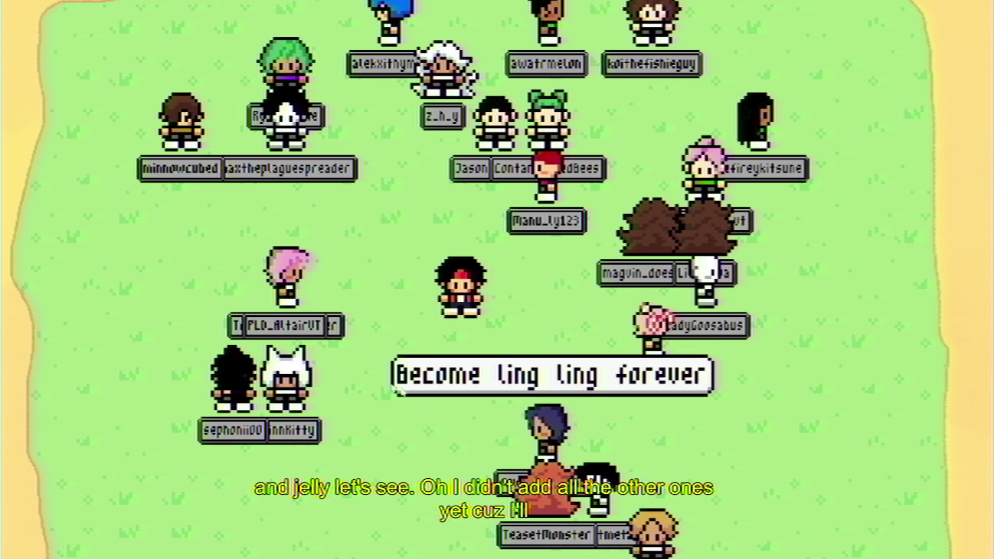
Walk the avatar down, up, then right across the map near the chatters
key(Down)
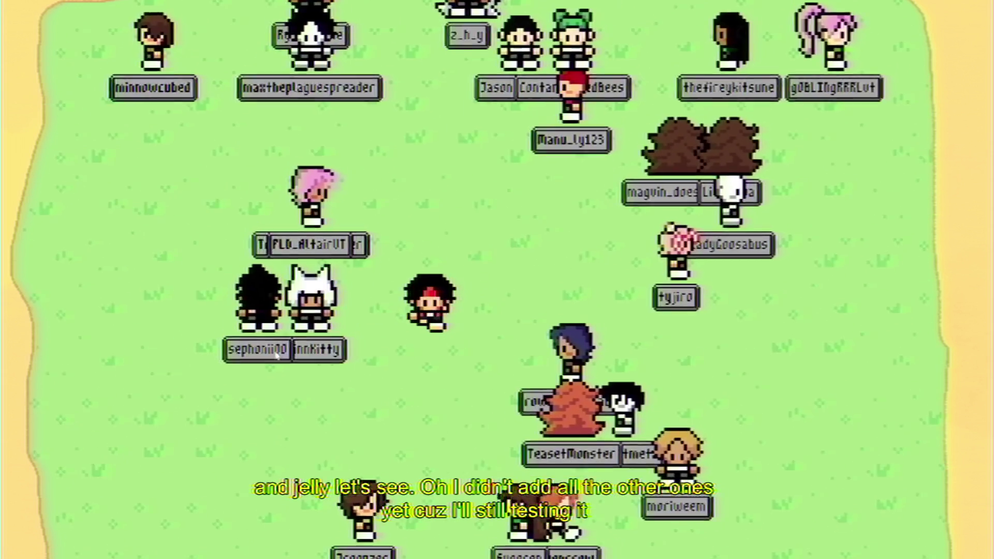
key(Up)
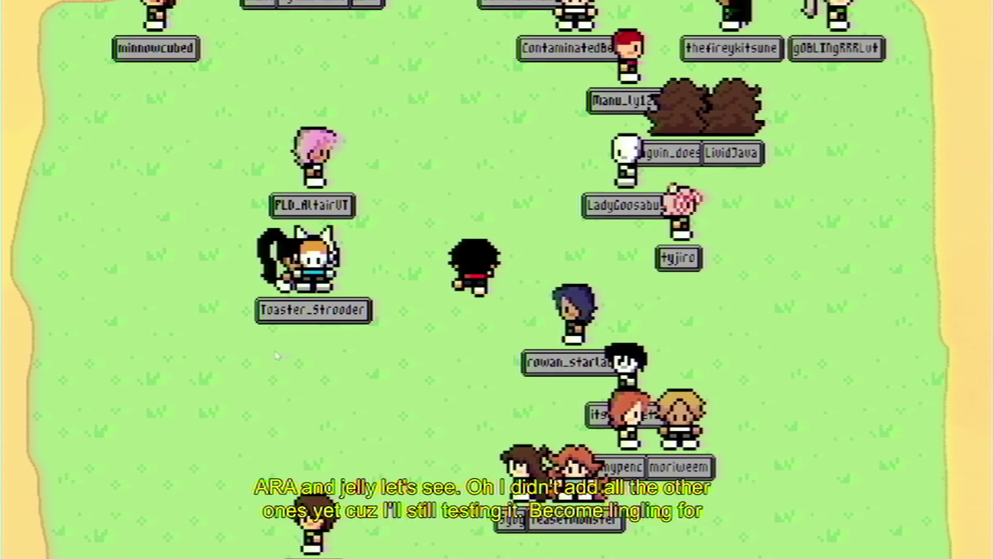
key(Down)
key(Right)
key(Up)
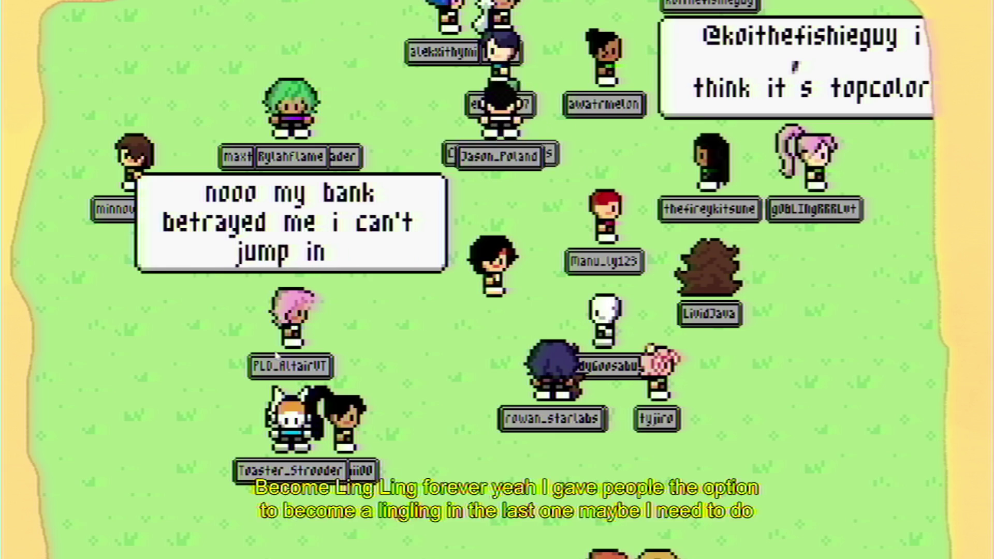
key(Right)
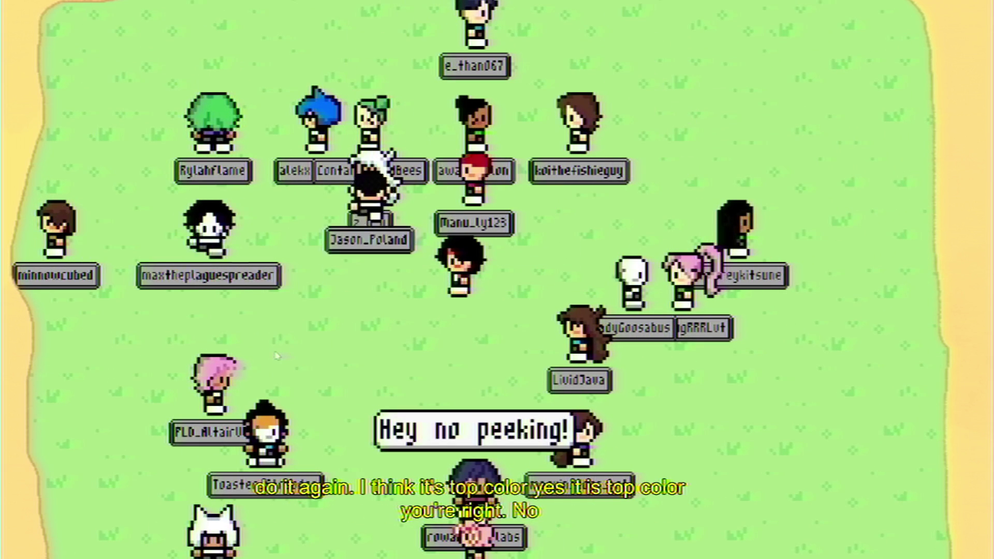
Zigzag the avatar diagonally down-left, up-right, down-left and up-left
key(Down)
key(Left)
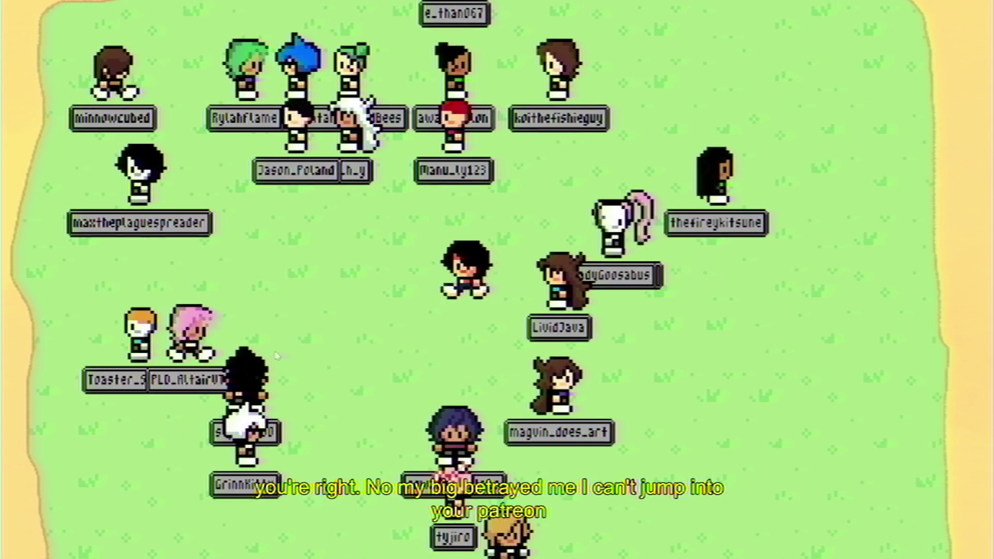
key(Up)
key(Right)
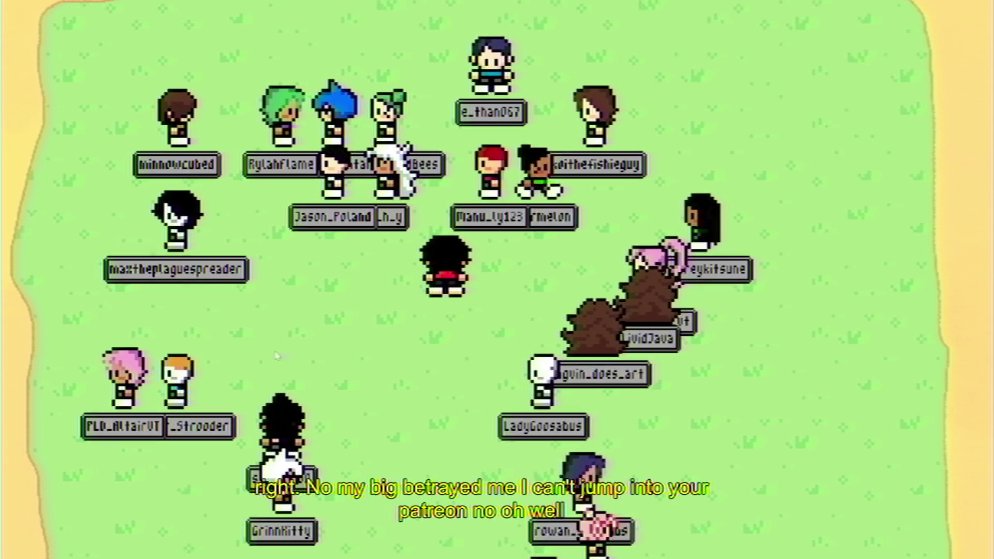
key(Left)
key(Down)
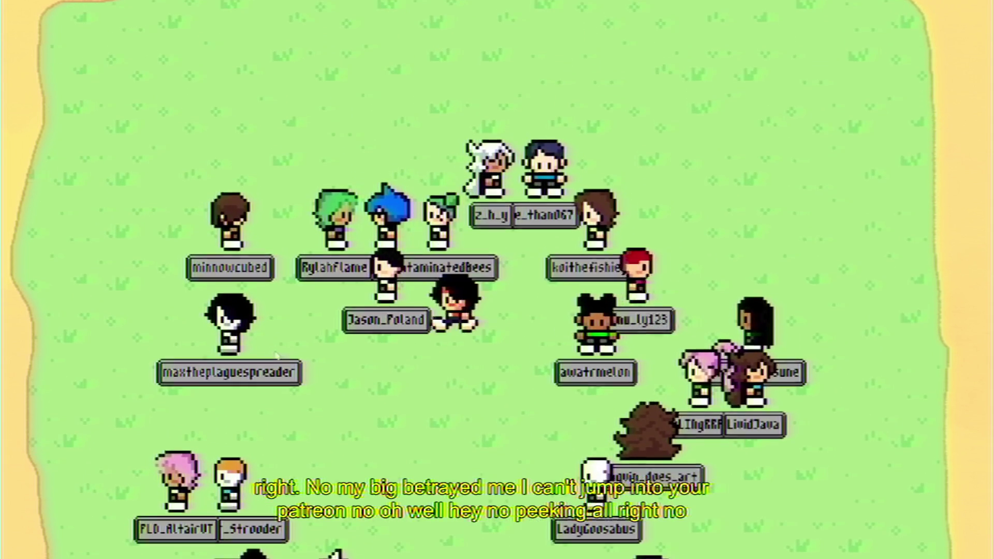
key(Left)
key(Up)
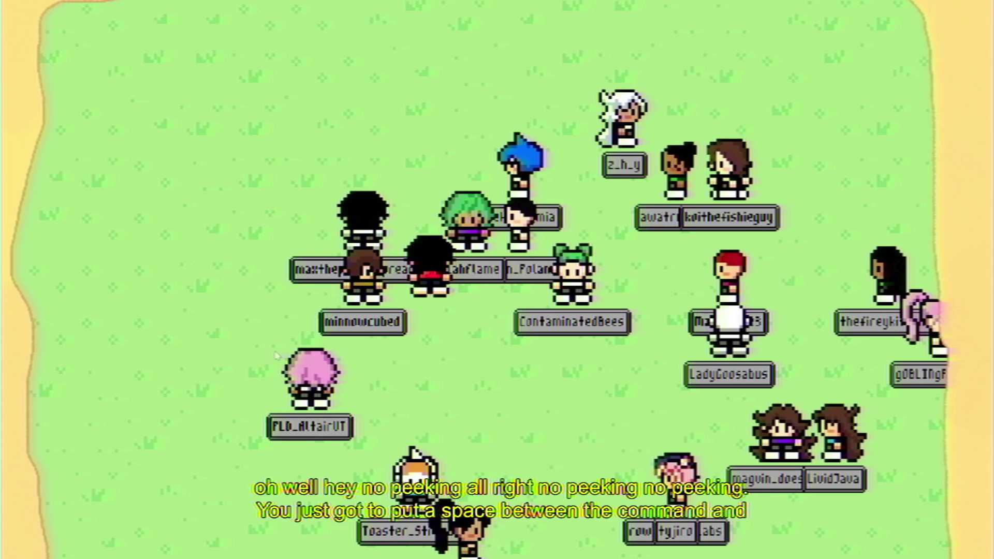
Walk the avatar down-right, then up and to the right across the field
key(Down)
key(Right)
key(Right)
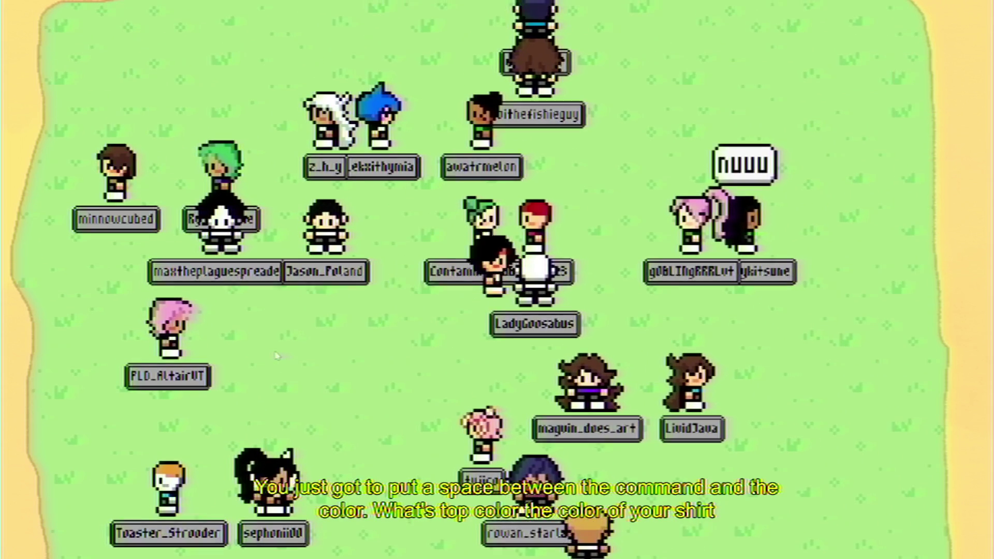
key(Down)
key(Right)
key(Up)
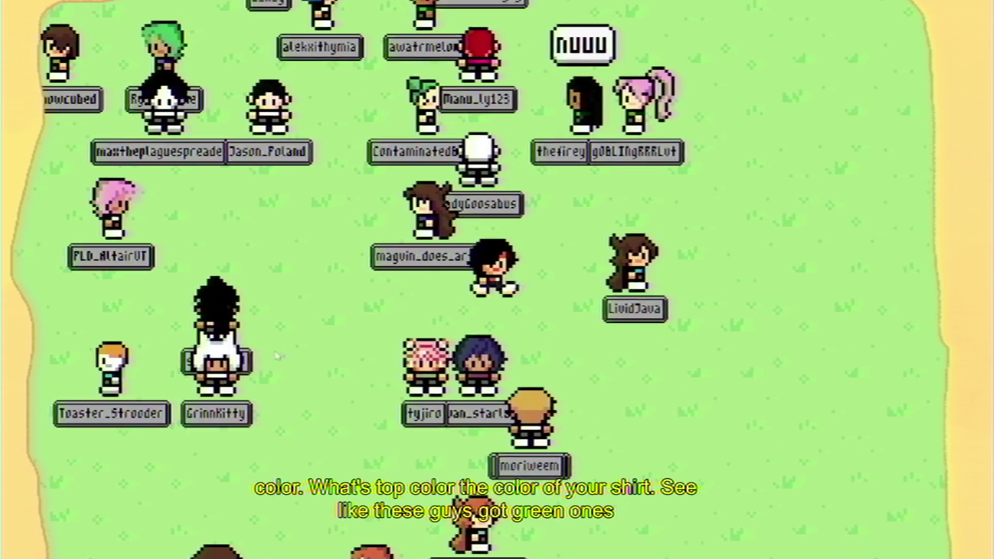
key(Right)
key(Up)
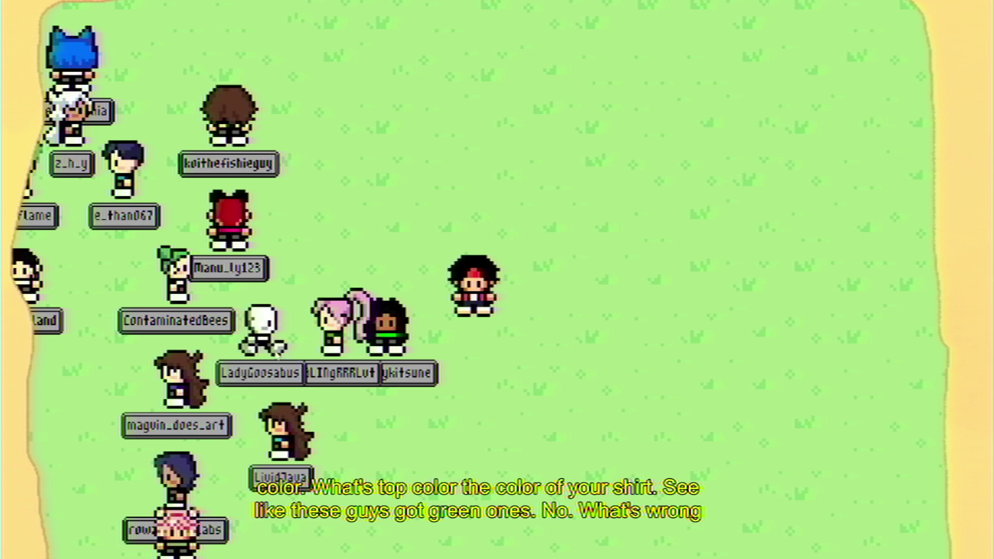
Walk the red-headband avatar left through the crowd and down to the lower field
key(Left)
key(Down)
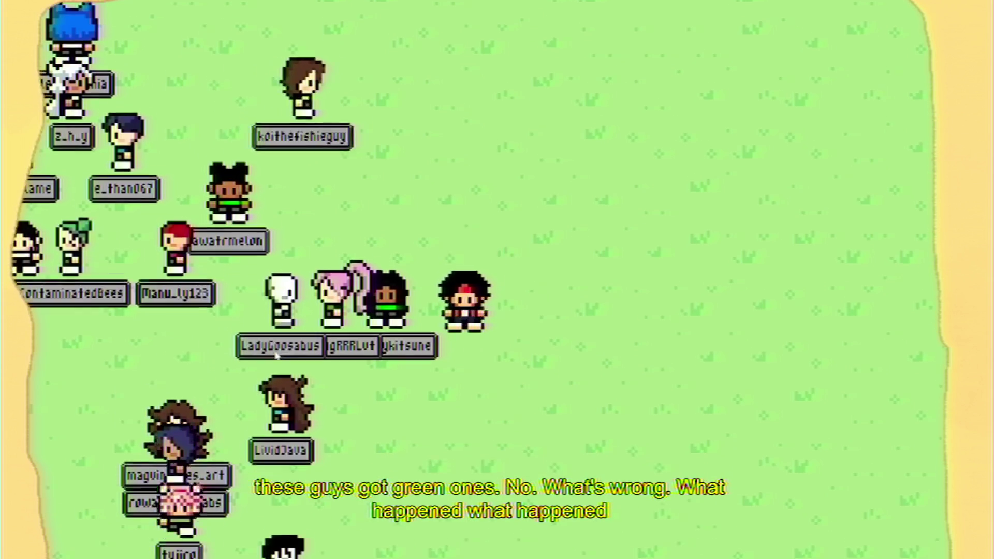
key(Left)
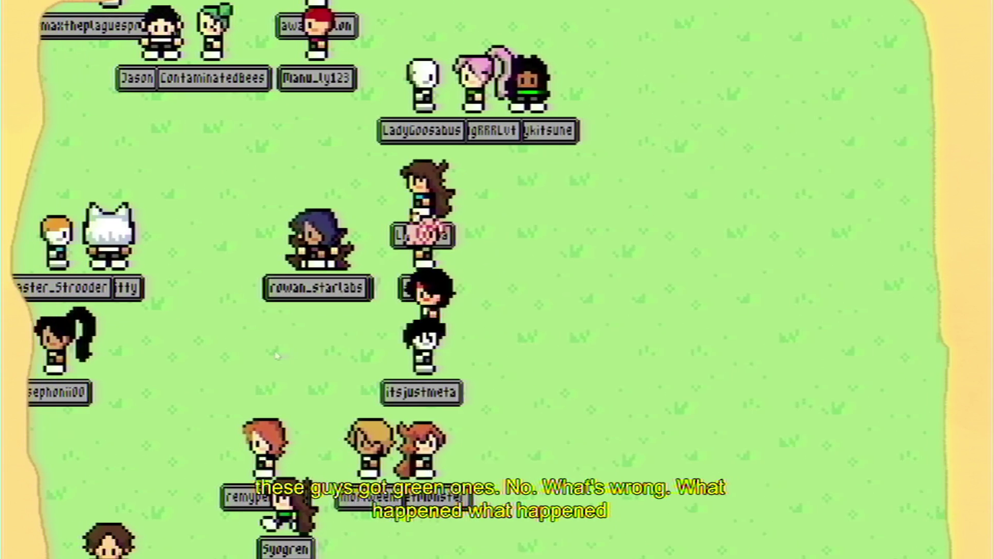
key(Right)
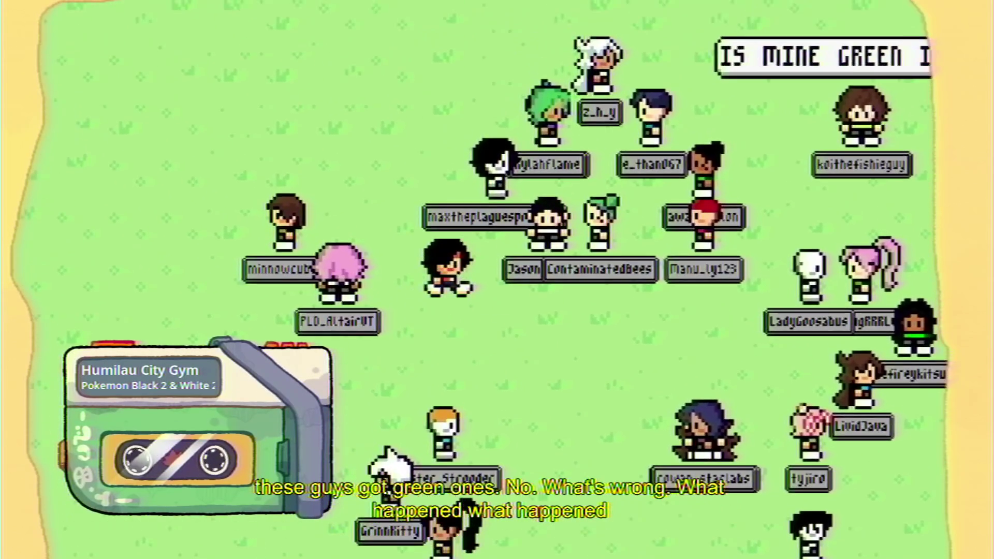
key(Up)
key(Up)
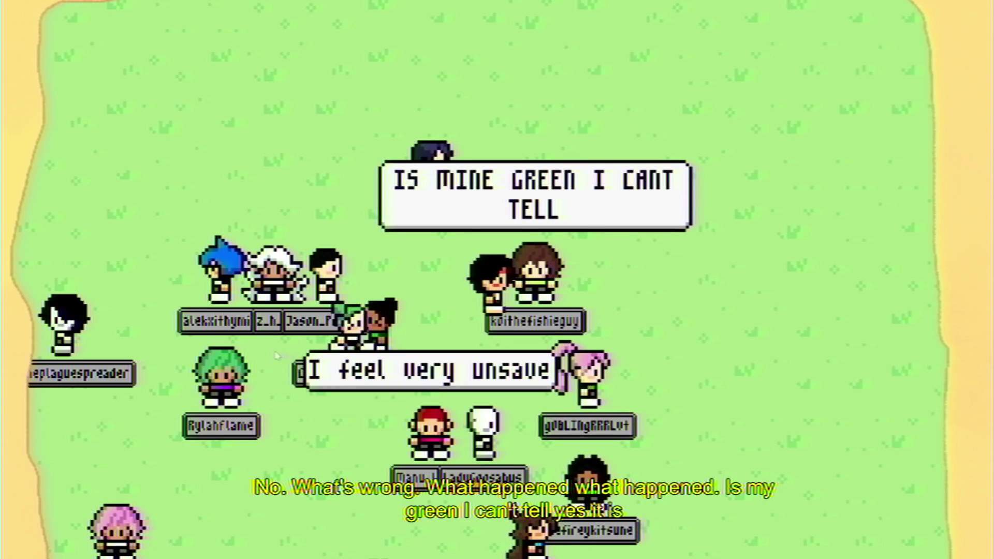
key(Left)
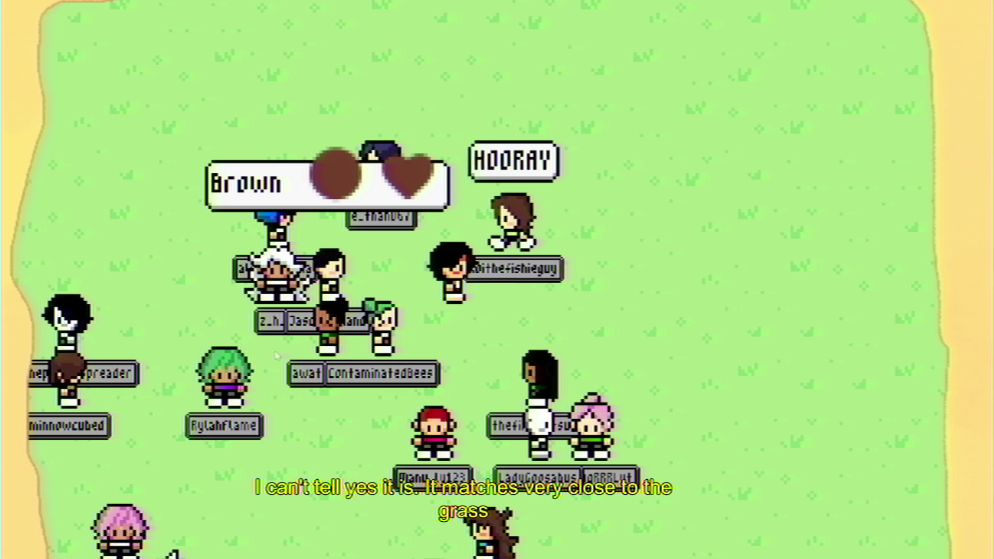
key(Down)
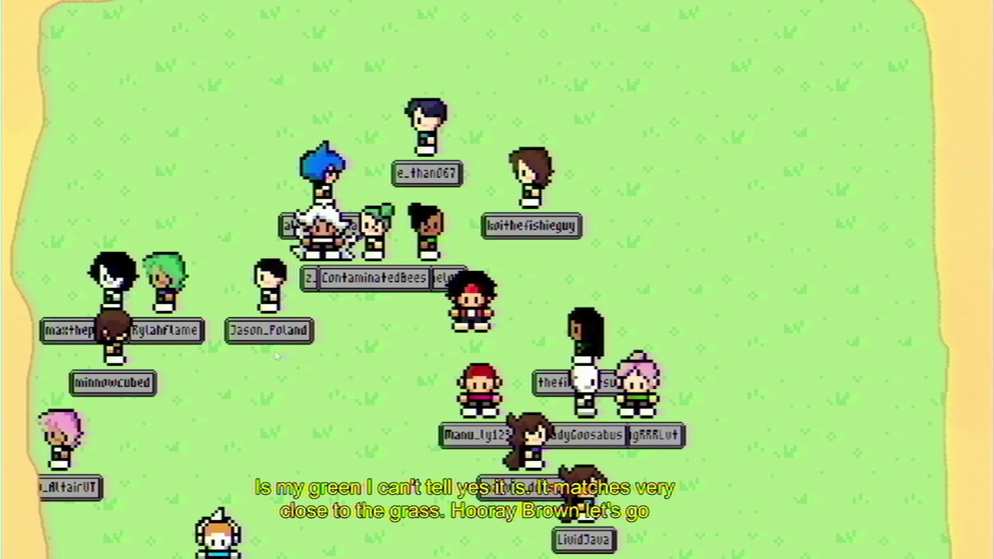
key(Left)
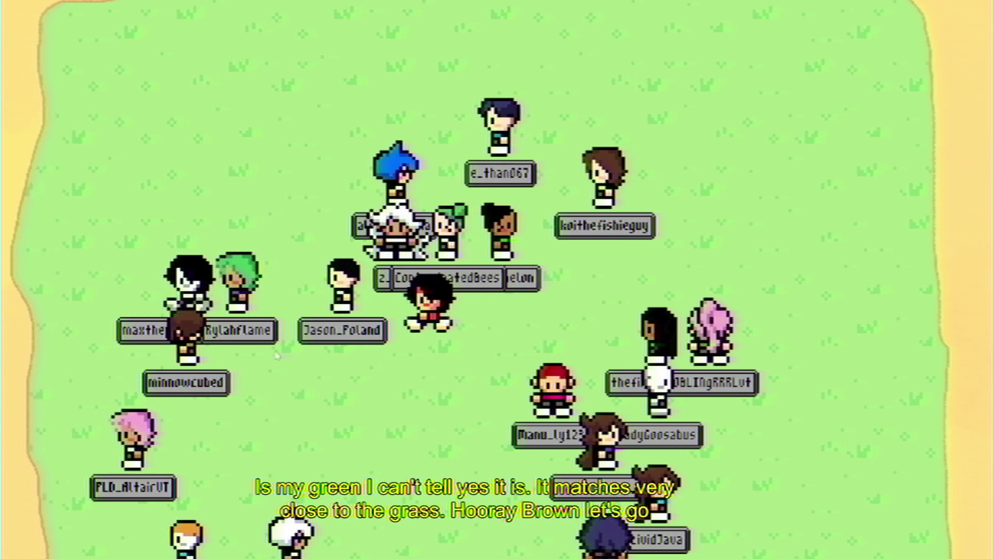
key(Down)
key(Up)
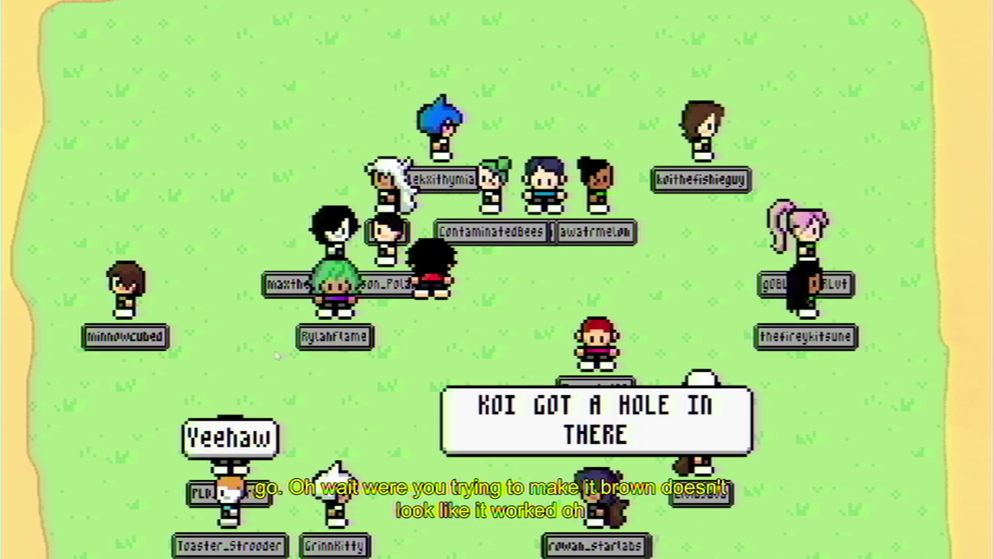
key(Down)
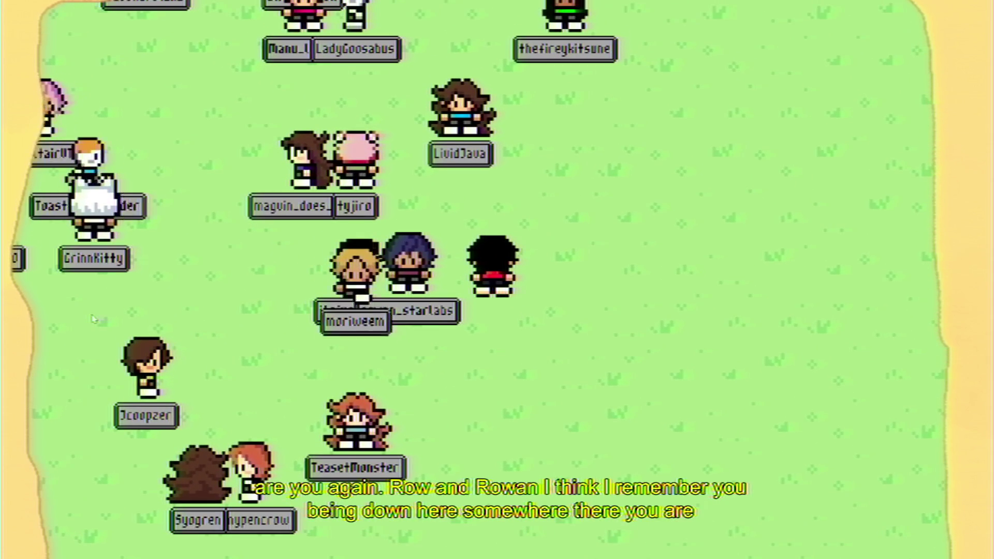
Zigzag the avatar up-left and down-right, then up and right into the crowd's centre
key(Down)
key(Up)
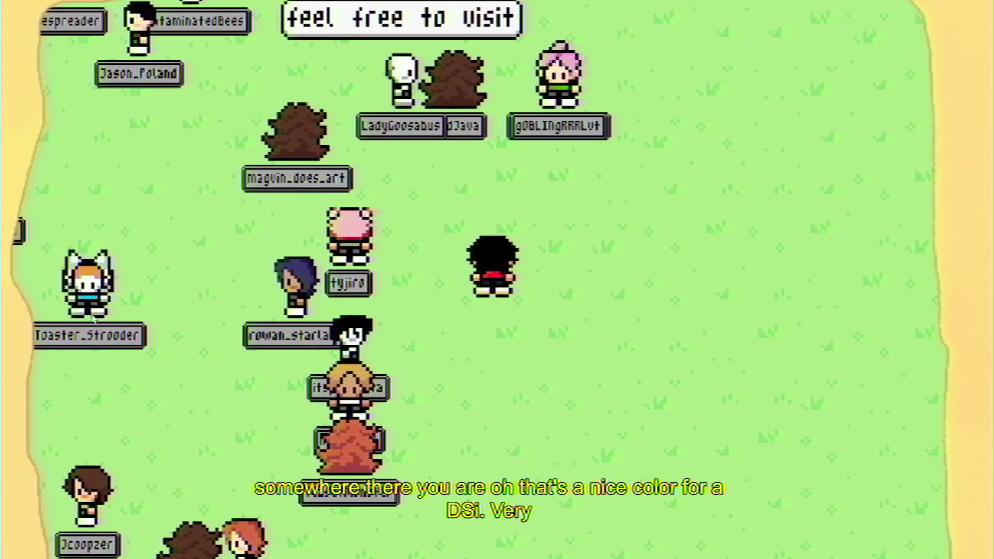
key(Left)
key(Down)
key(Right)
key(Left)
key(Up)
key(Down)
key(Right)
key(Up)
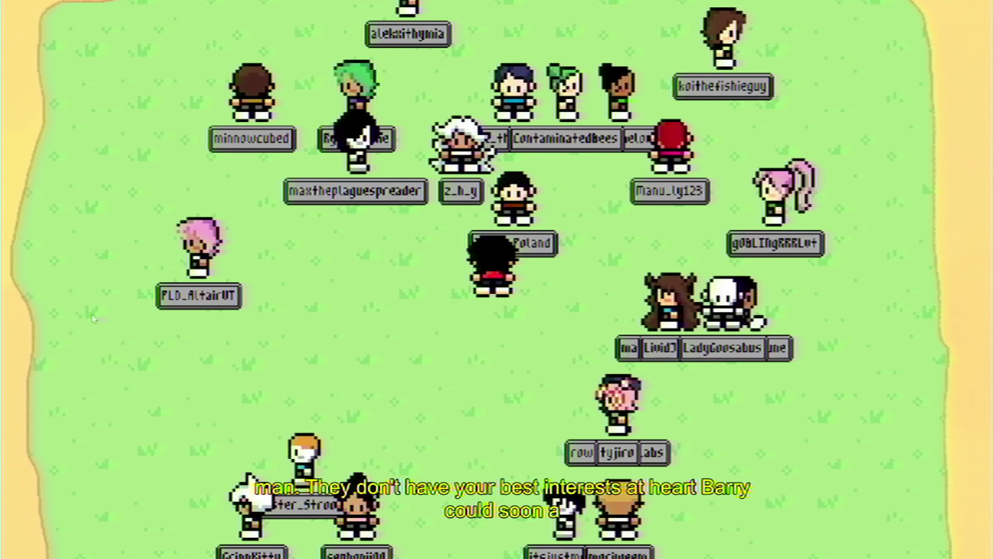
key(Right)
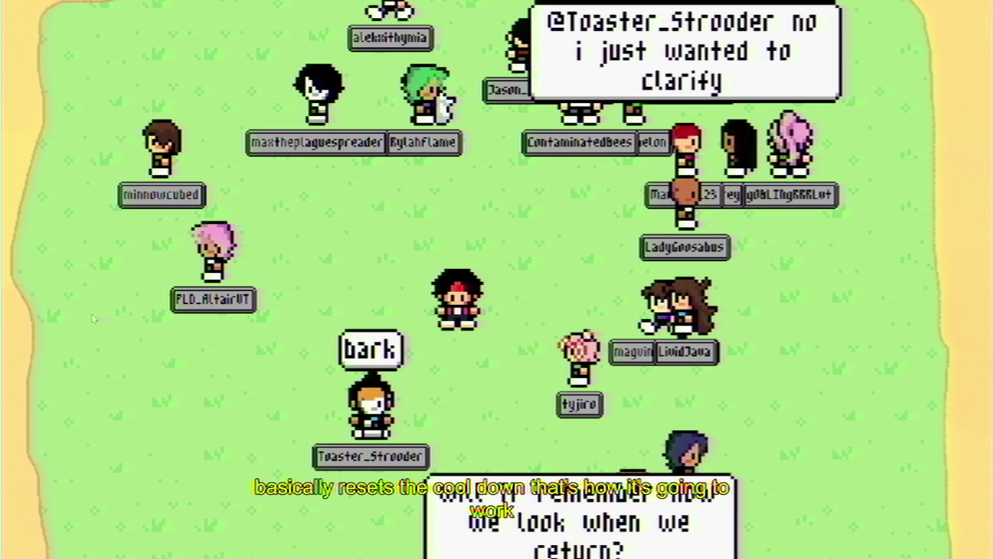
Walk the avatar around Basa Pocket with the arrow keys
key(Right)
key(Up)
key(Left)
key(Down)
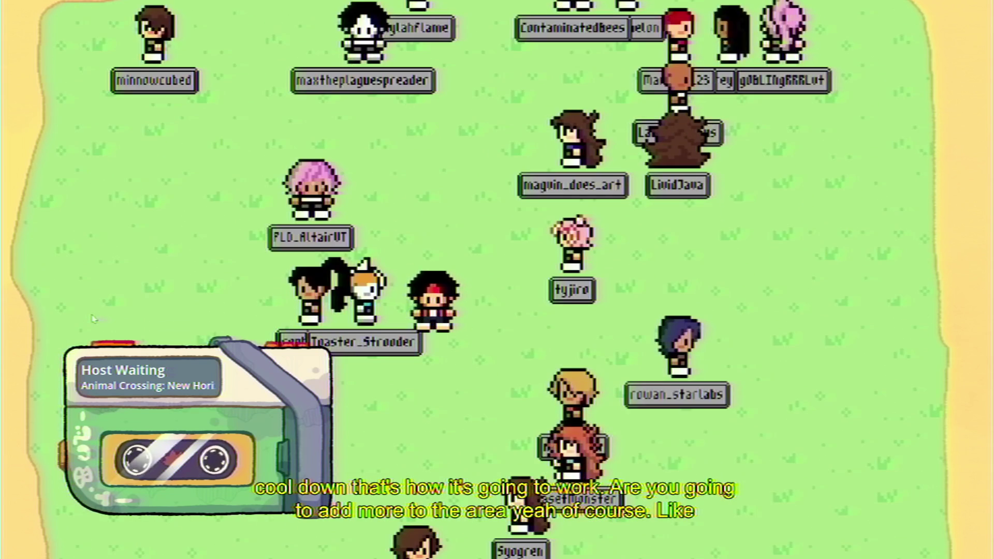
key(Up)
key(Up)
key(Right)
key(Down)
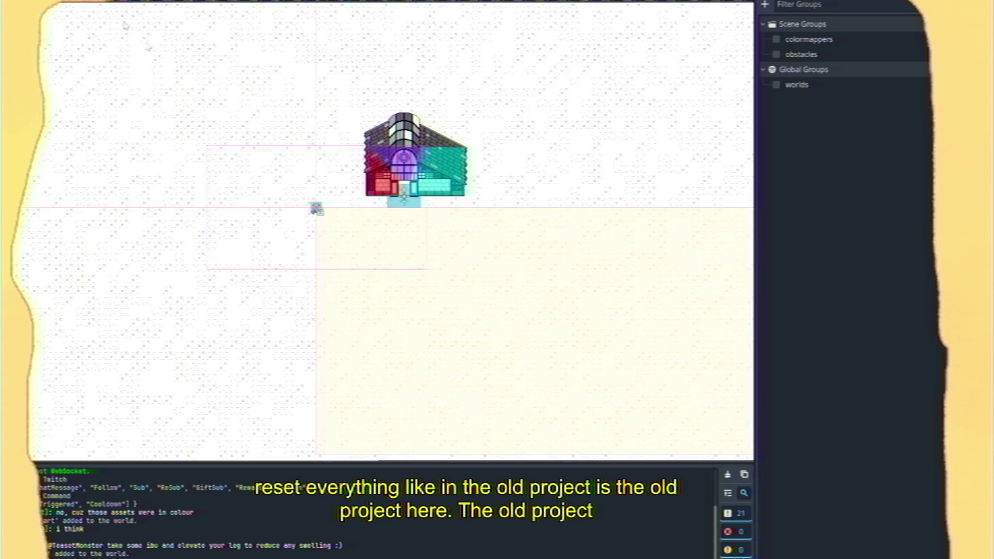
Enlarge the TileSet editor panel and zoom the floors atlas to 407.7%
scroll(381, 238, down, 8)
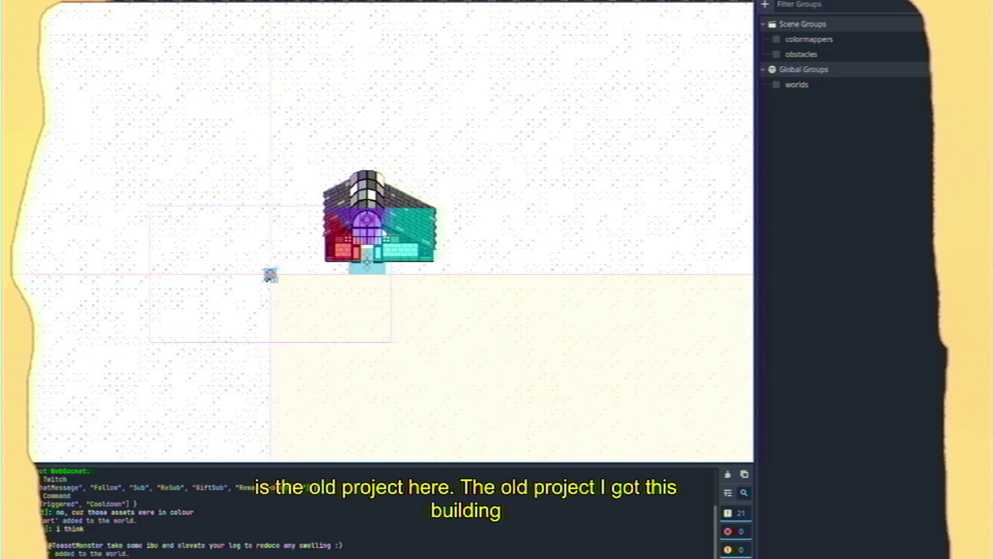
scroll(244, 285, up, 2)
scroll(162, 318, down, 5)
scroll(271, 181, up, 6)
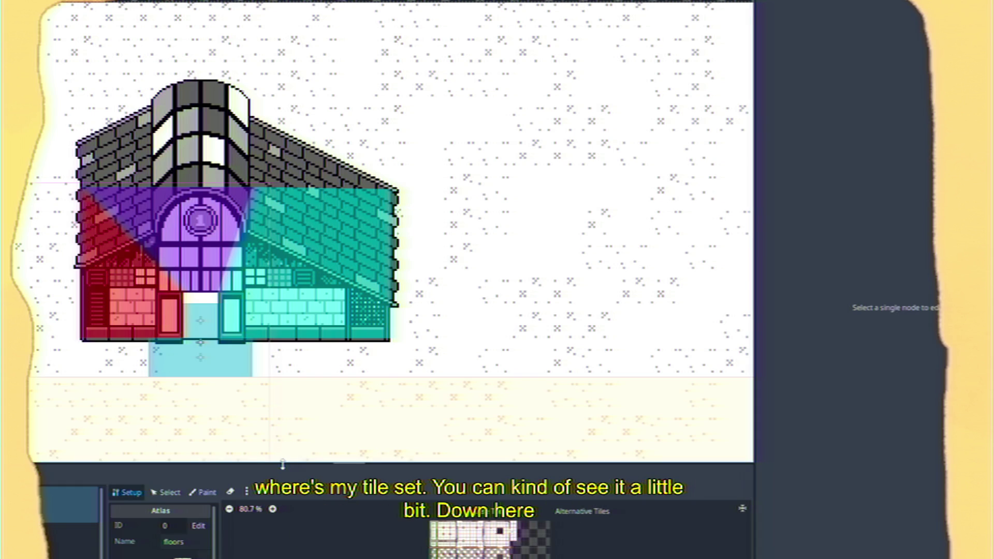
mouse_move(283, 465)
mouse_down()
mouse_move(228, 392)
mouse_move(287, 383)
mouse_move(291, 300)
mouse_up()
scroll(515, 471, up, 8)
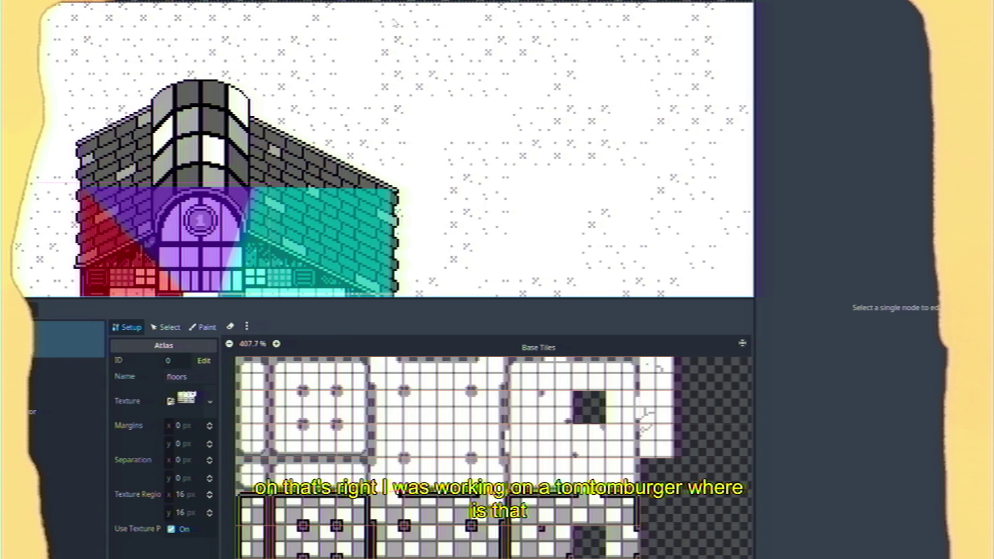
scroll(369, 123, down, 2)
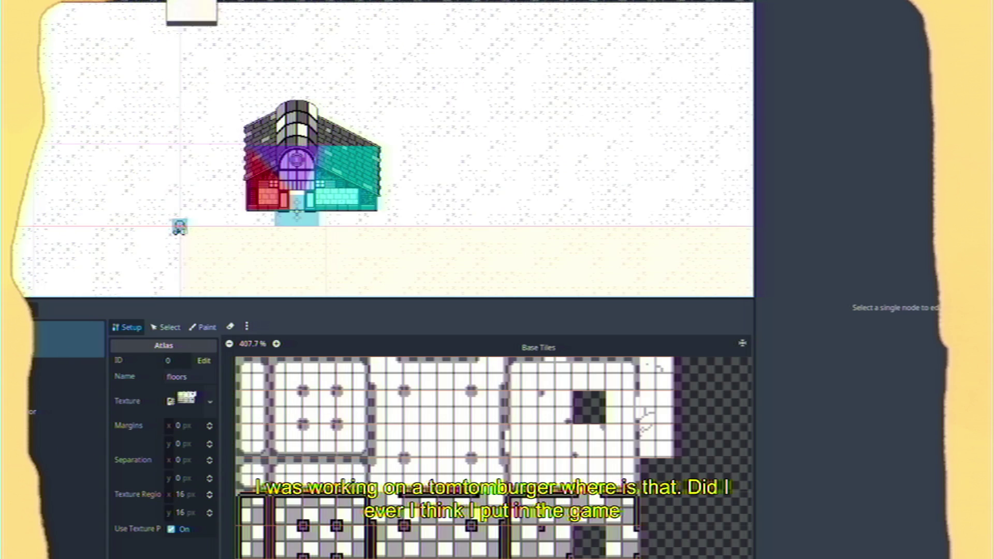
Resize the script area above the tile set and switch to the scene with the house
key(ctrl+F3)
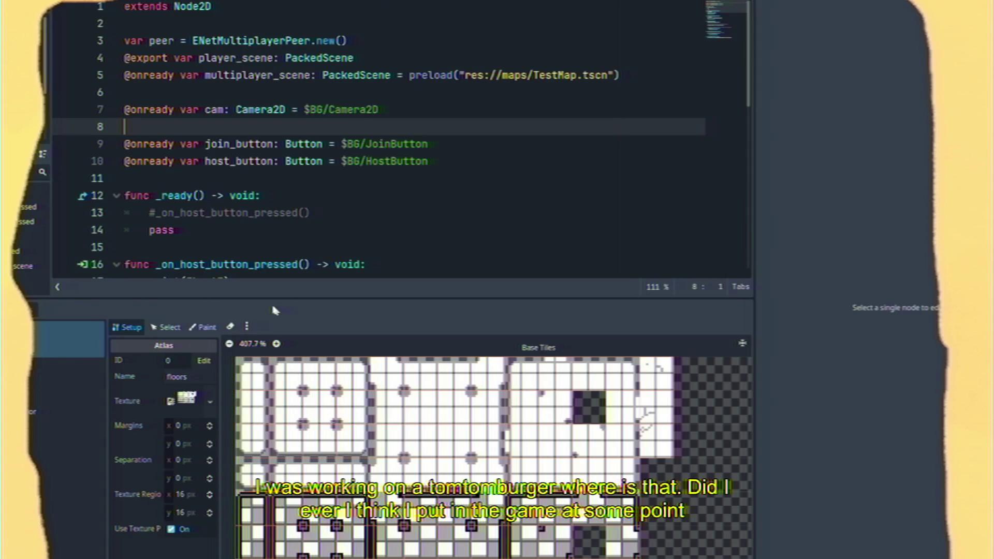
mouse_move(270, 299)
mouse_down()
mouse_move(270, 500)
mouse_move(268, 436)
mouse_up()
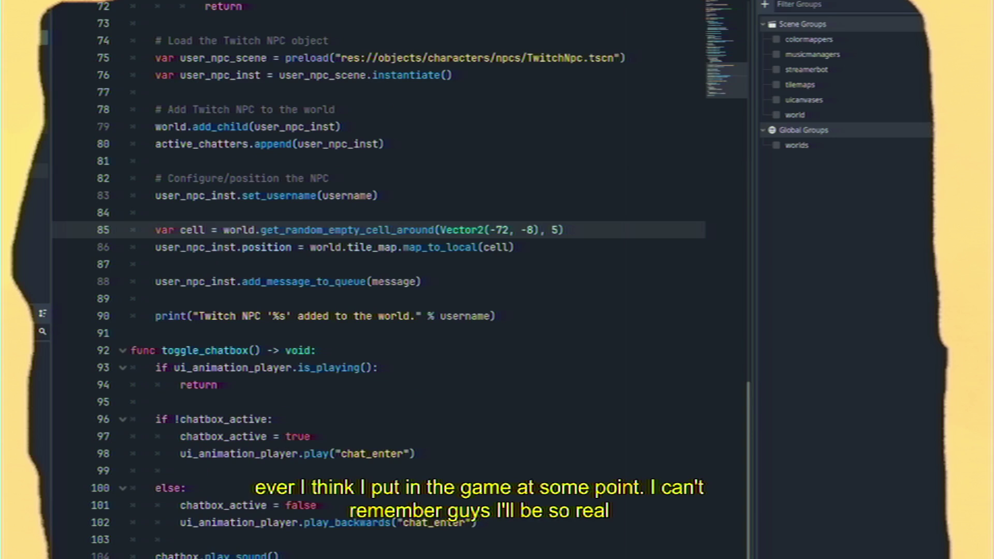
key(ctrl+F1)
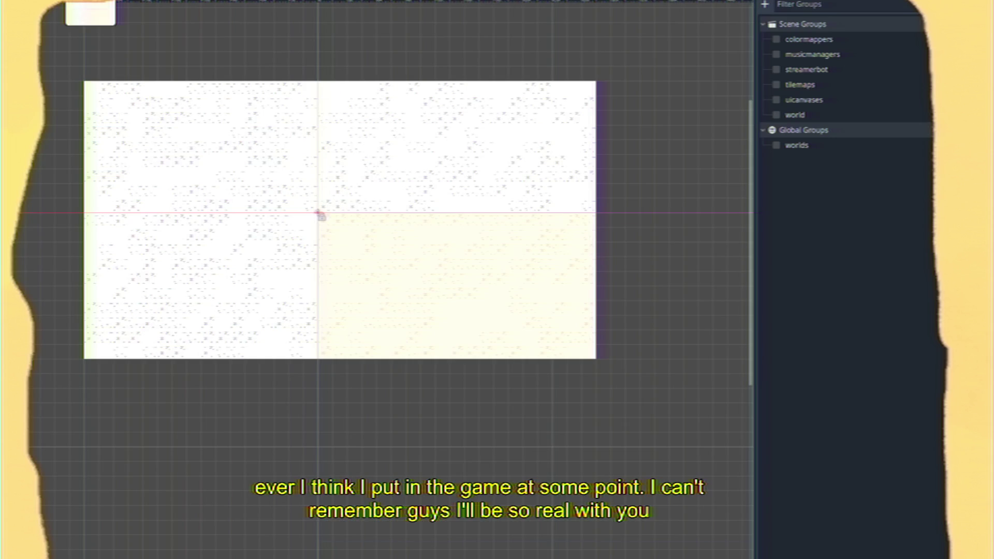
key(ctrl+Tab)
Run the project, walk the character to the house door, then close the game
key(F5)
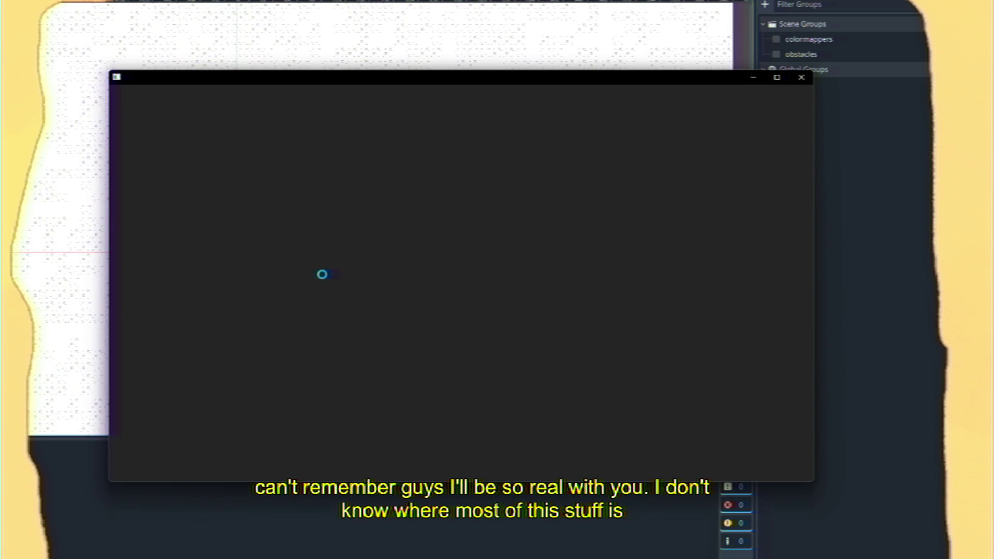
key(Down)
key(Right)
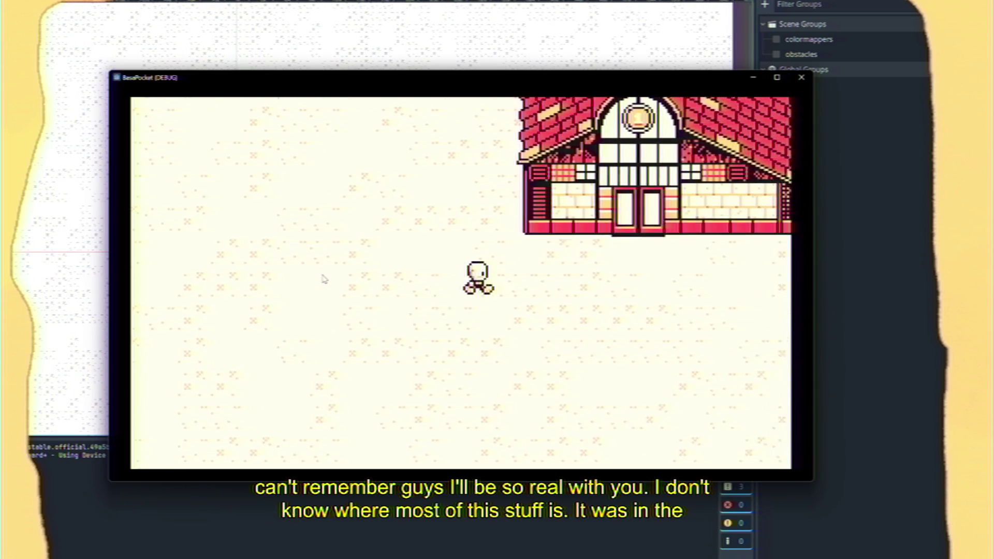
key(Up)
key(Right)
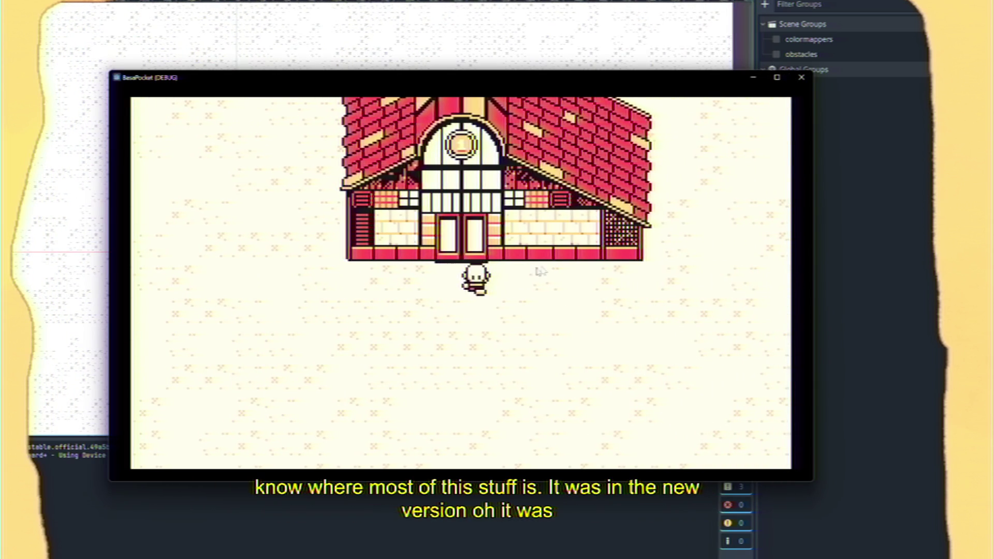
key(Down)
click(802, 78)
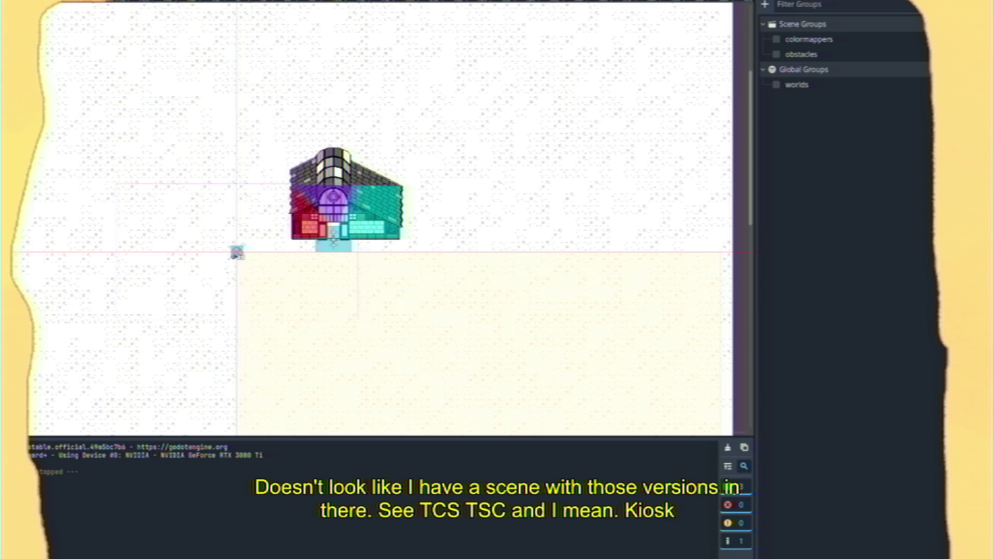
Scroll the FileSystem dock to locate the photo kiosk scene
scroll(287, 259, down, 5)
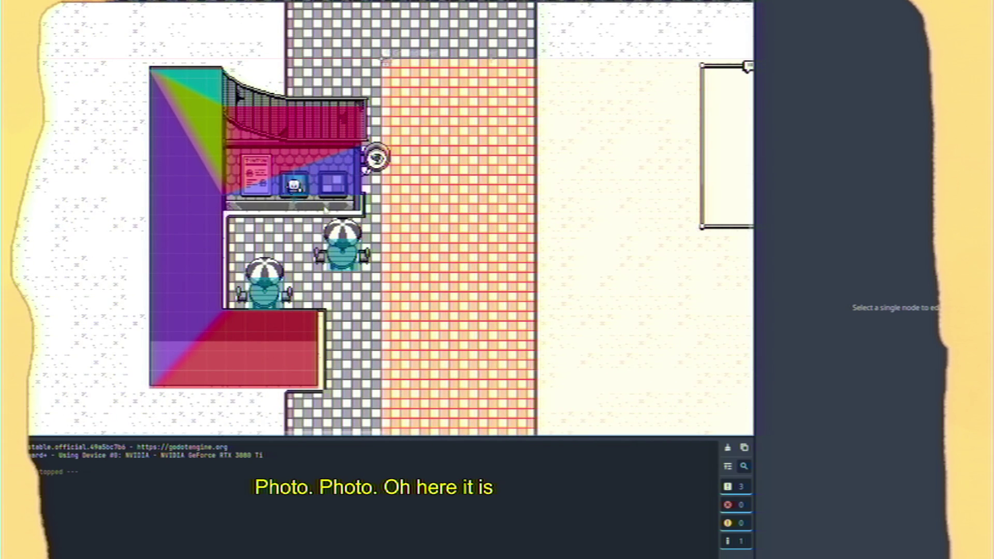
Run the project again and scroll through the script
key(F5)
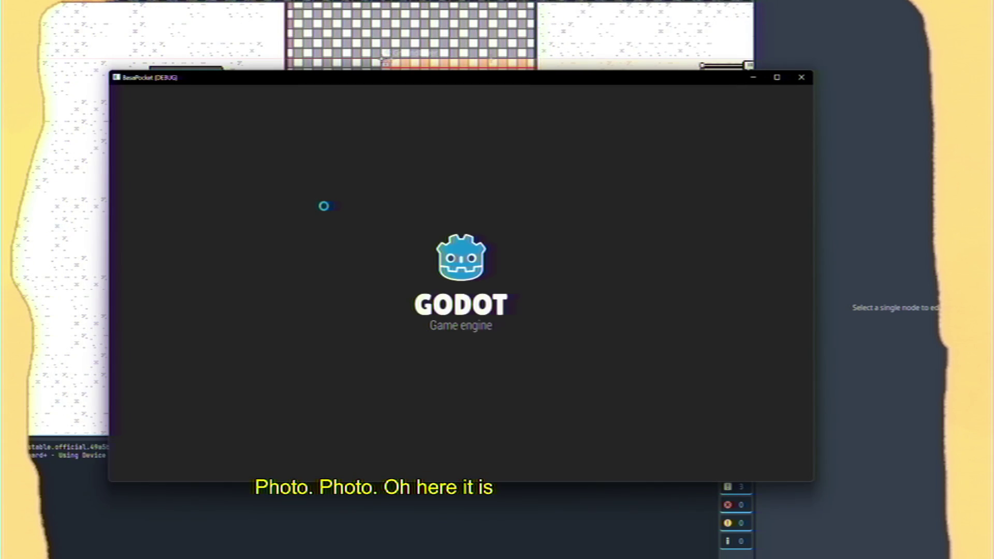
scroll(281, 104, up, 2)
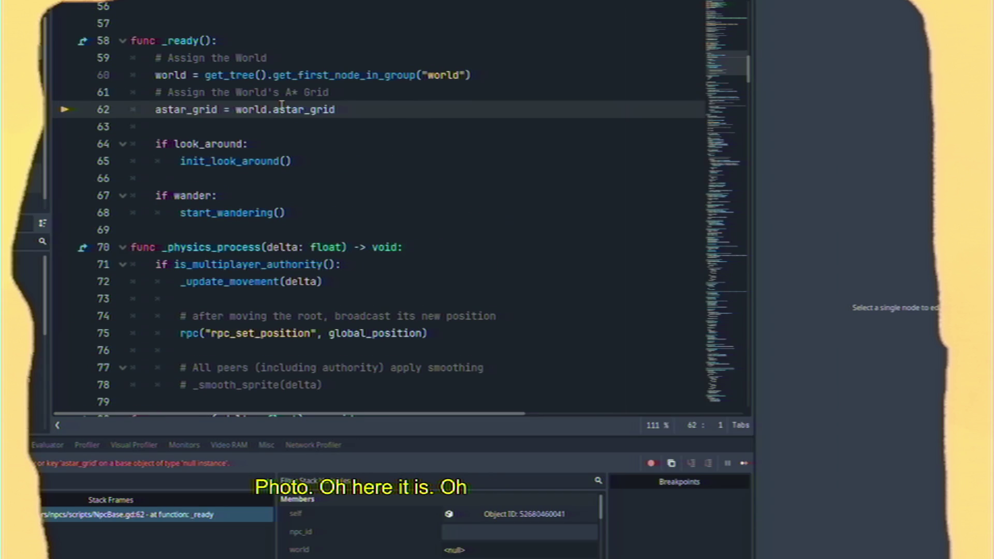
scroll(205, 121, up, 18)
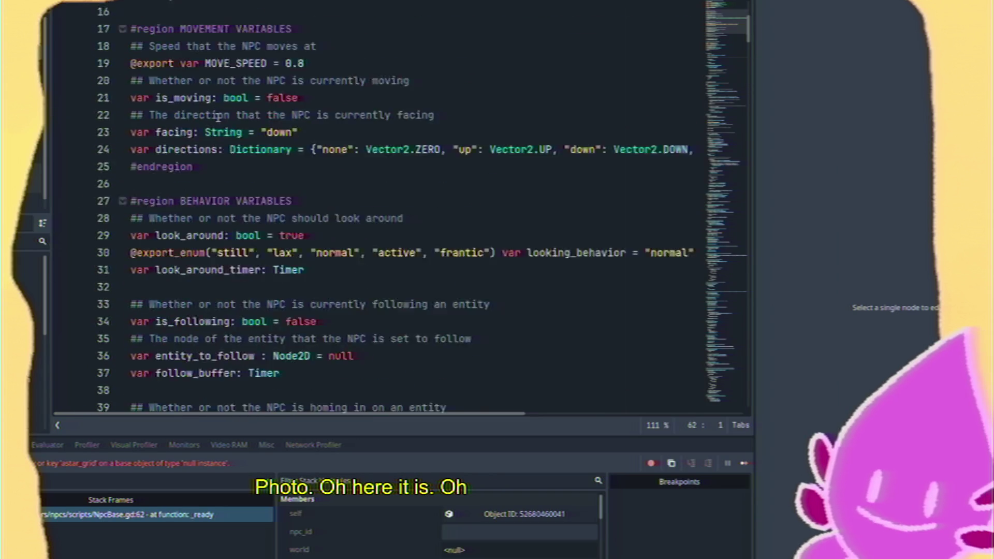
scroll(217, 116, down, 7)
scroll(218, 117, up, 7)
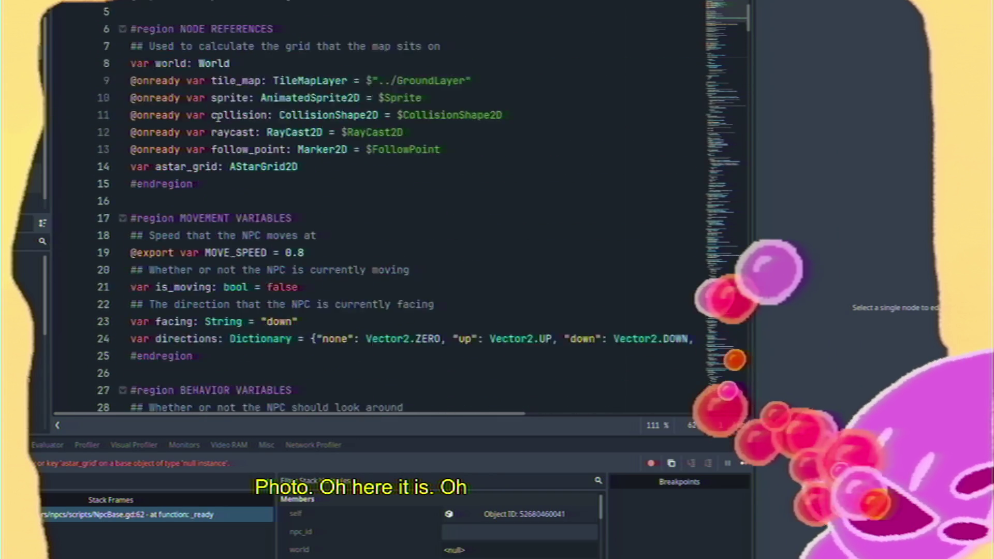
scroll(218, 117, down, 14)
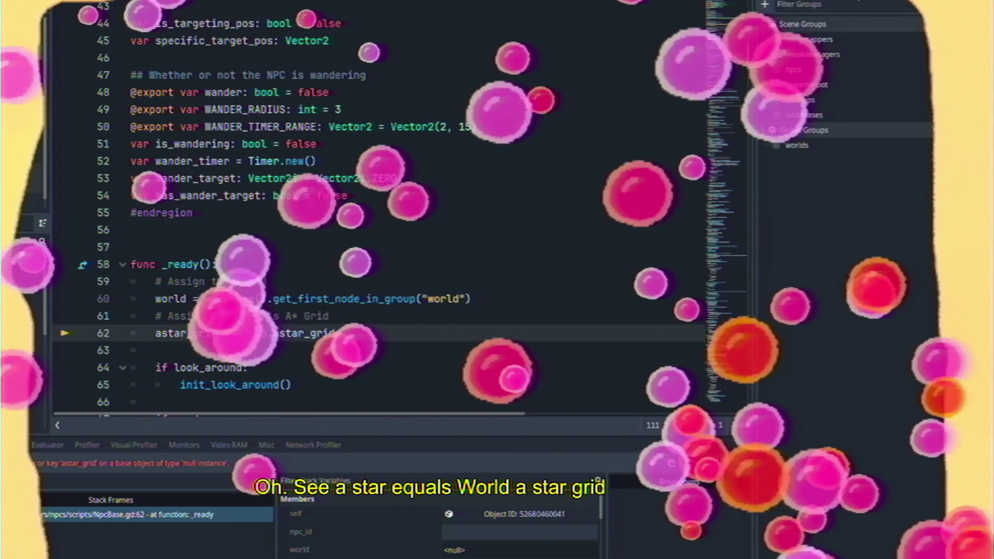
Show the node's properties in the Inspector and scroll the Map script to its top
click(794, 15)
scroll(378, 208, down, 10)
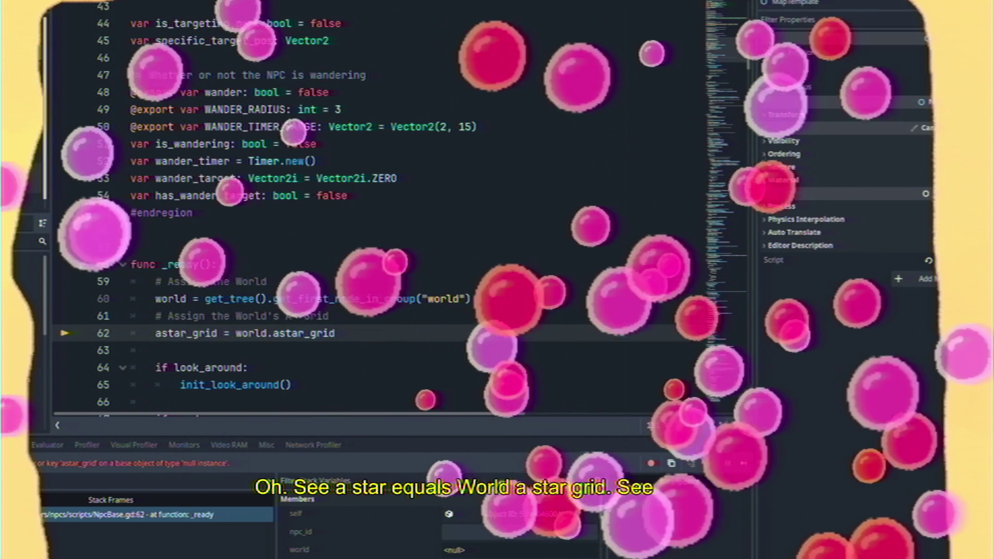
scroll(339, 132, up, 20)
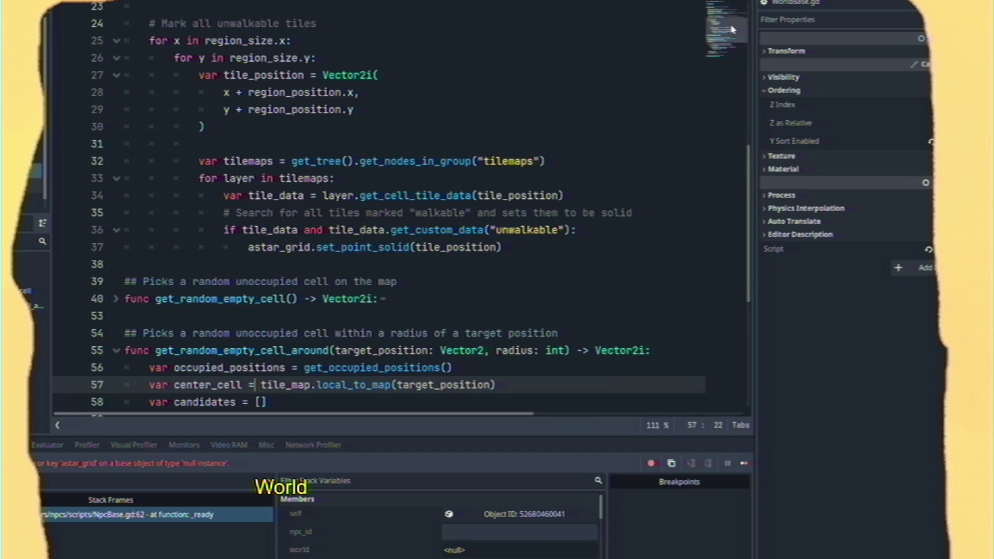
Scroll World.gd to the top and zoom around the level in the 2D view
scroll(456, 138, up, 8)
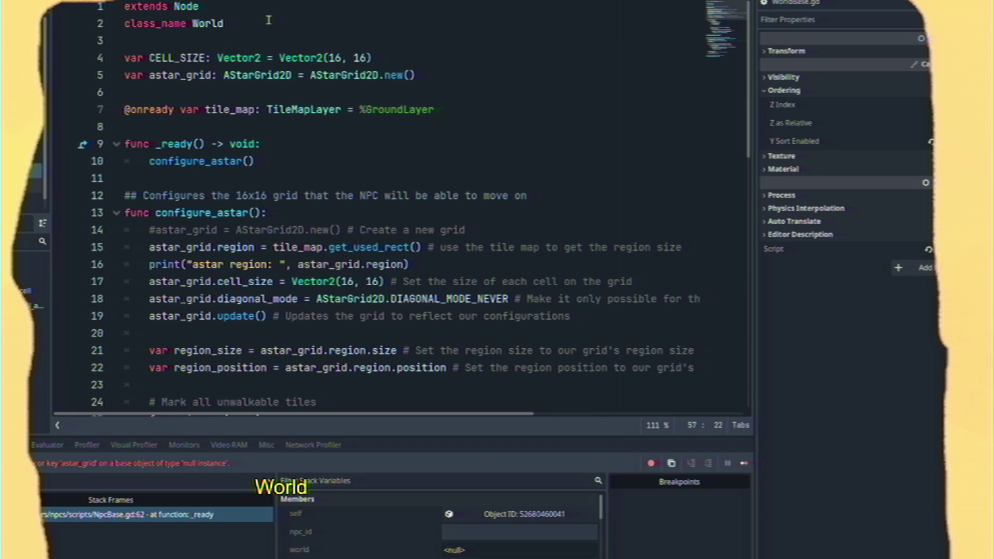
key(ctrl+F1)
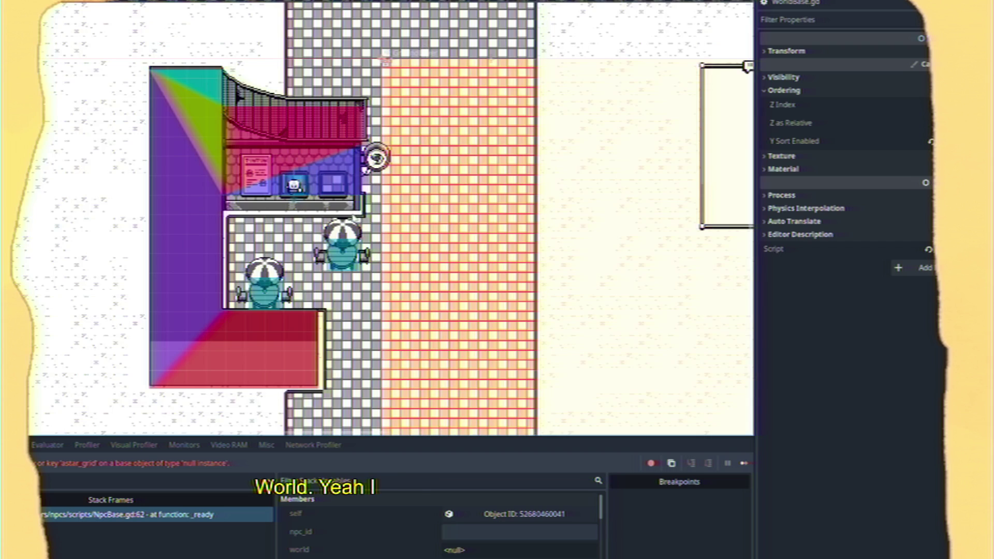
scroll(325, 158, up, 5)
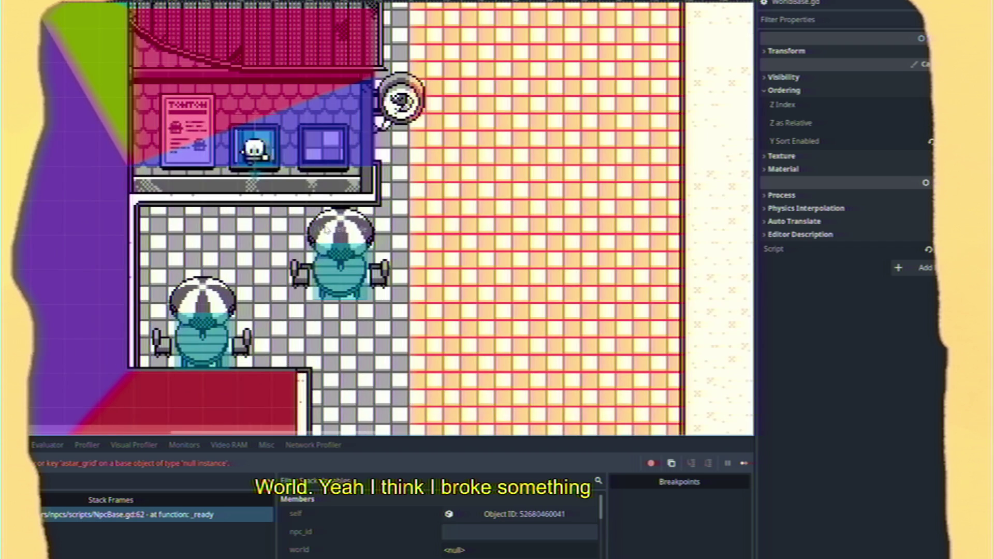
scroll(352, 299, down, 3)
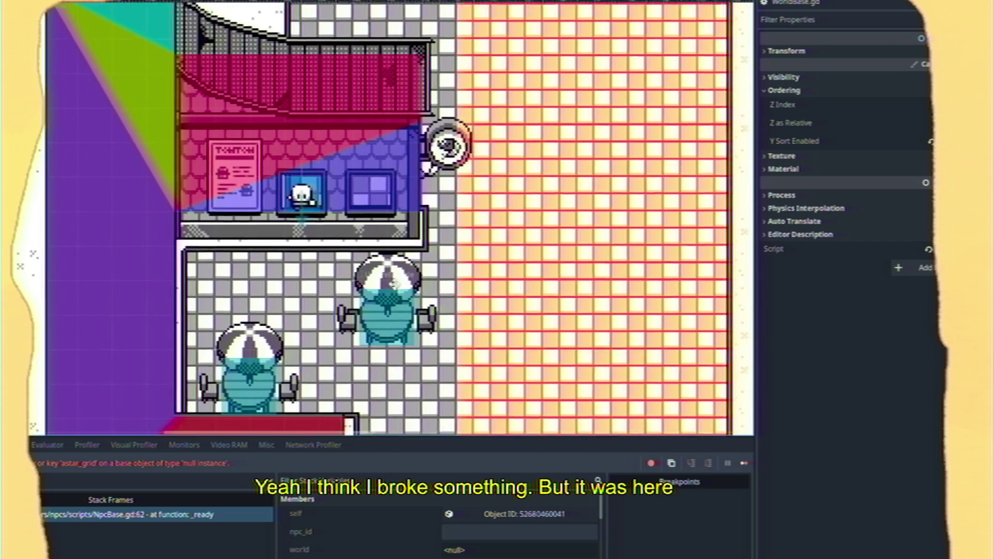
scroll(368, 221, down, 1)
scroll(348, 184, down, 1)
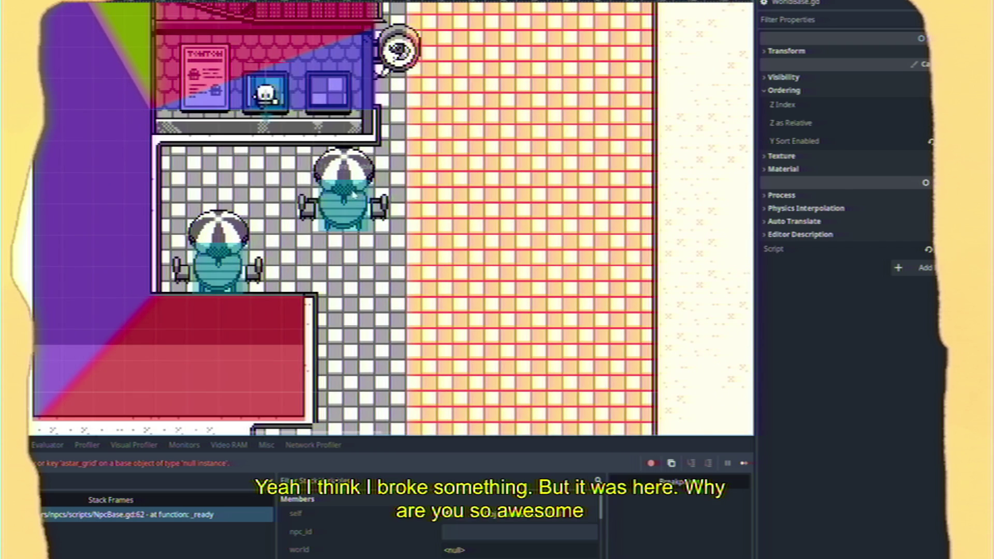
scroll(347, 183, down, 3)
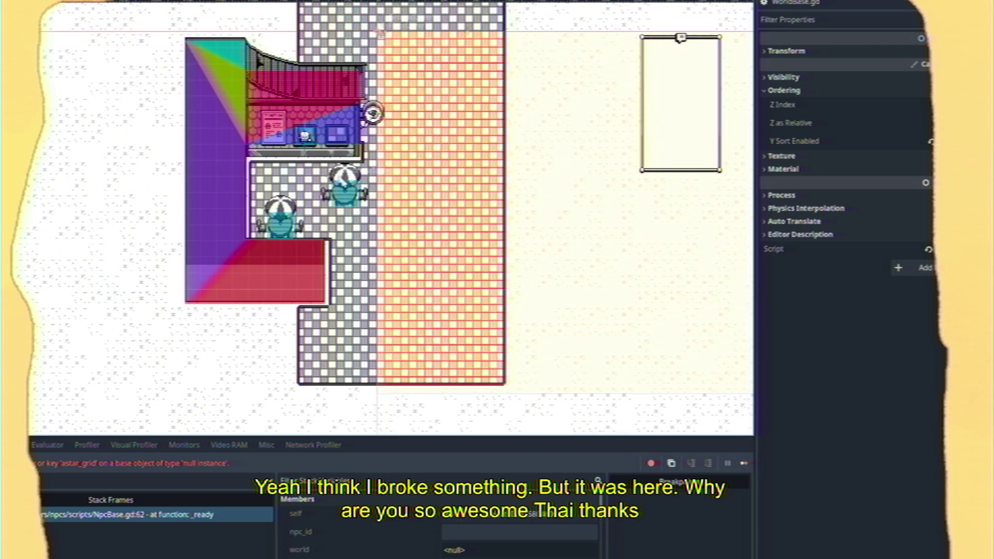
scroll(342, 179, up, 2)
scroll(278, 400, up, 3)
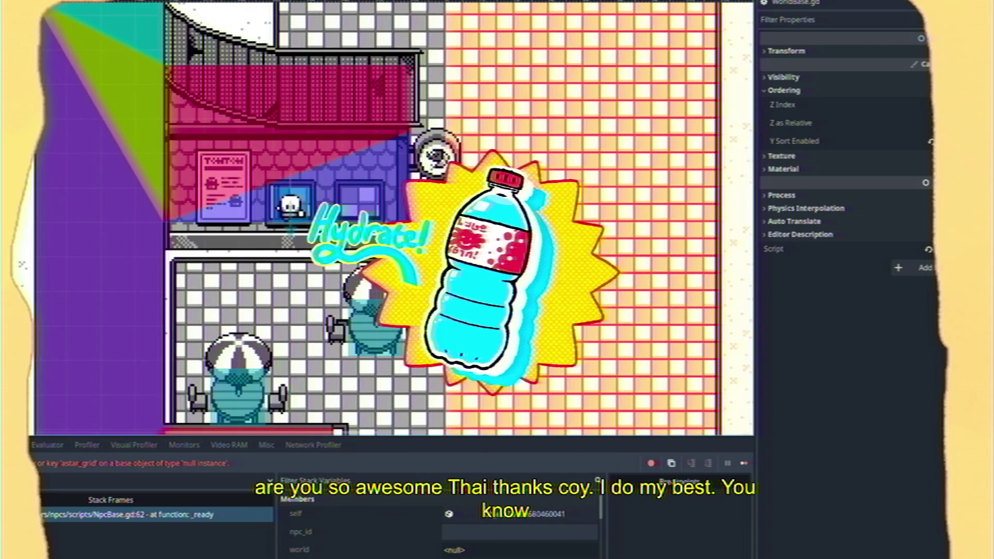
Pan over the shop area, then return to World.gd and rerun the project
mouse_move(326, 252)
mouse_down()
mouse_move(311, 137)
mouse_move(281, 347)
mouse_move(281, 165)
mouse_move(290, 273)
mouse_up()
scroll(403, 26, down, 4)
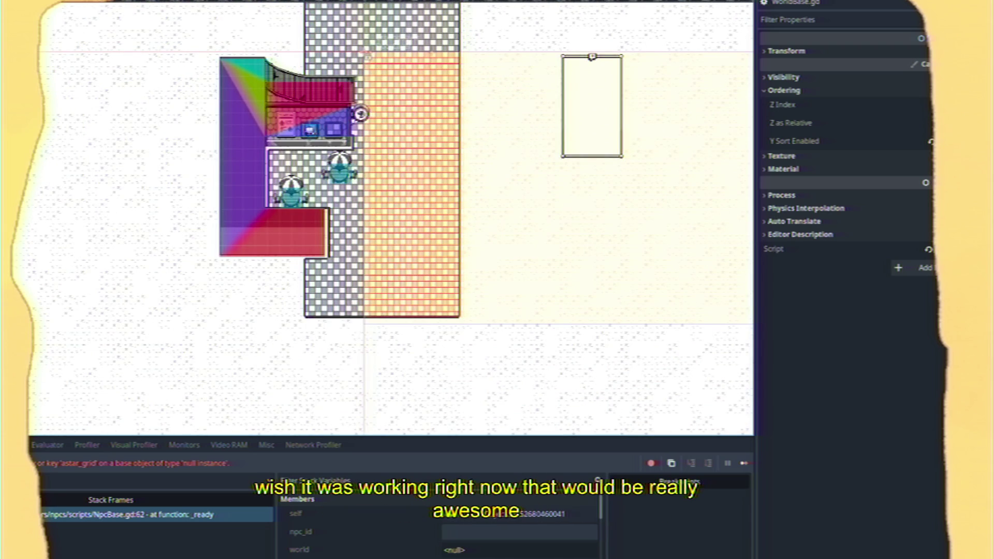
click(406, 4)
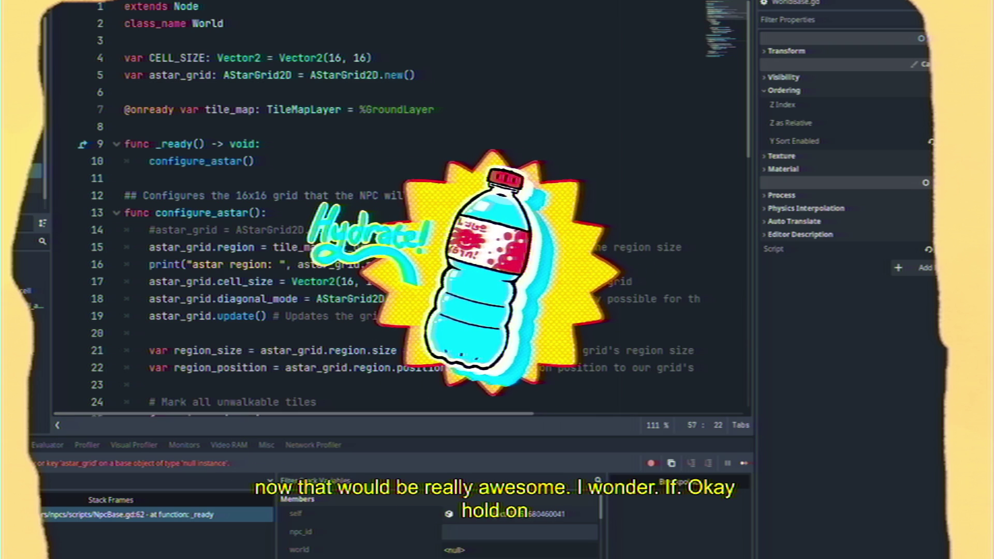
key(F5)
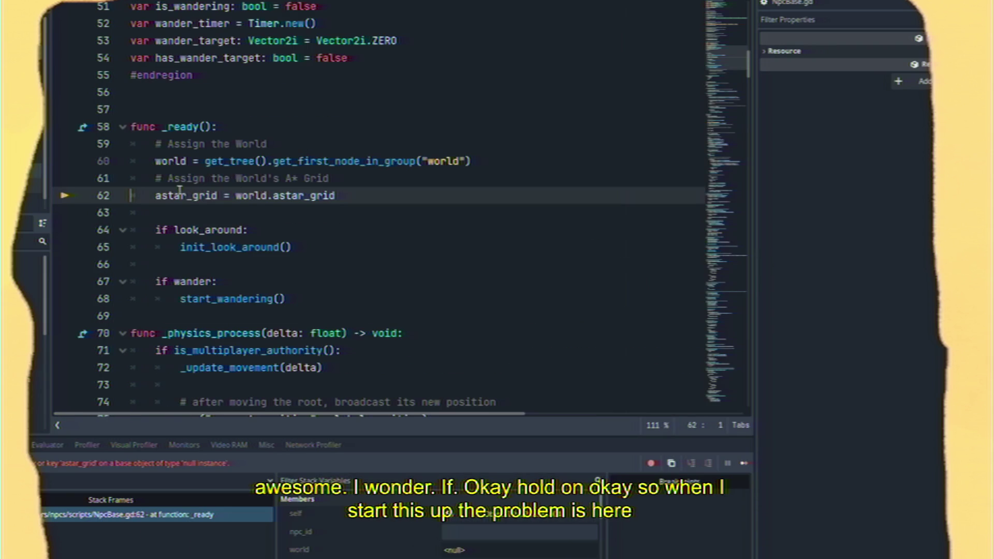
Insert 'await get_tree().create_timer(0.5).timeout' at the top of NpcBase.gd's _ready and rerun
click(153, 181)
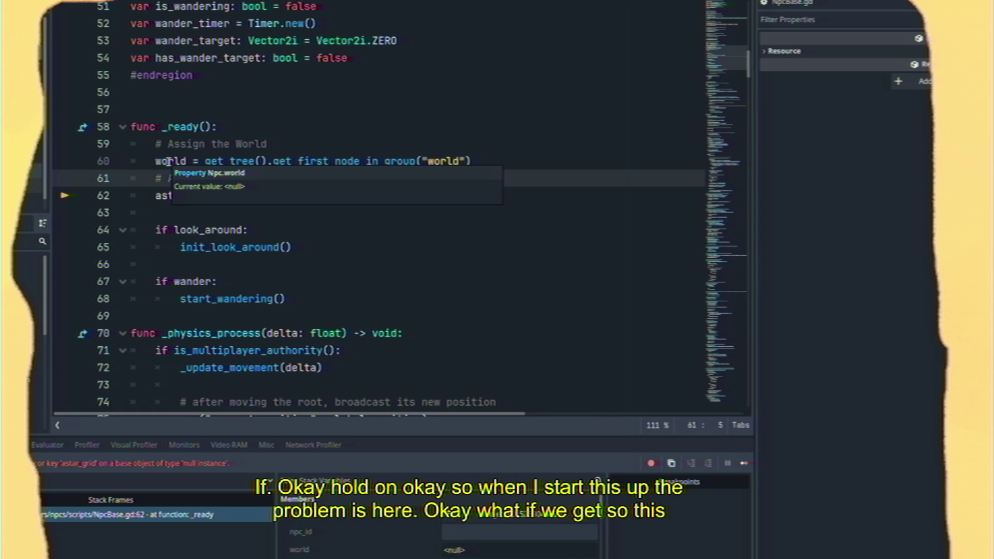
key(Up)
key(Up)
key(Return)
key(Up)
text(await get_tree().)
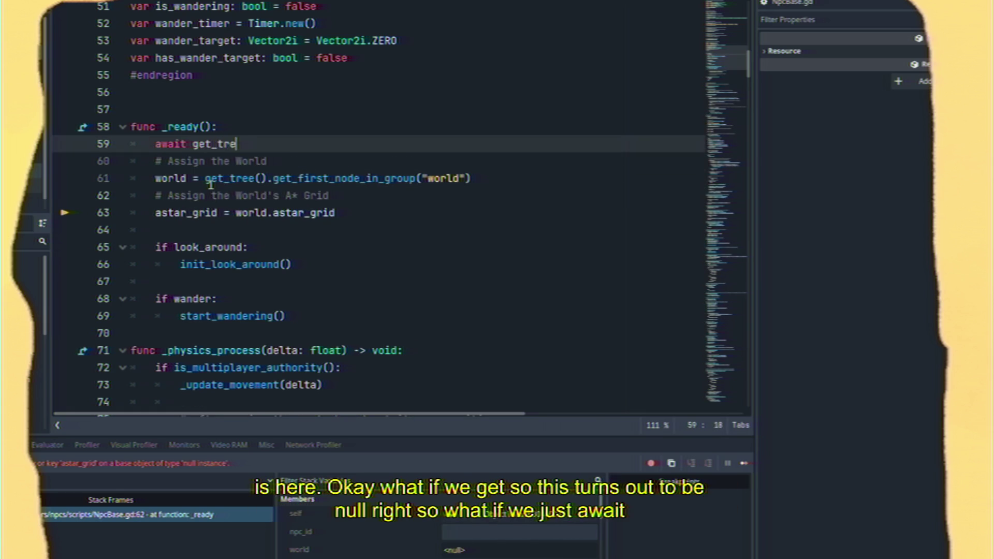
text(crea)
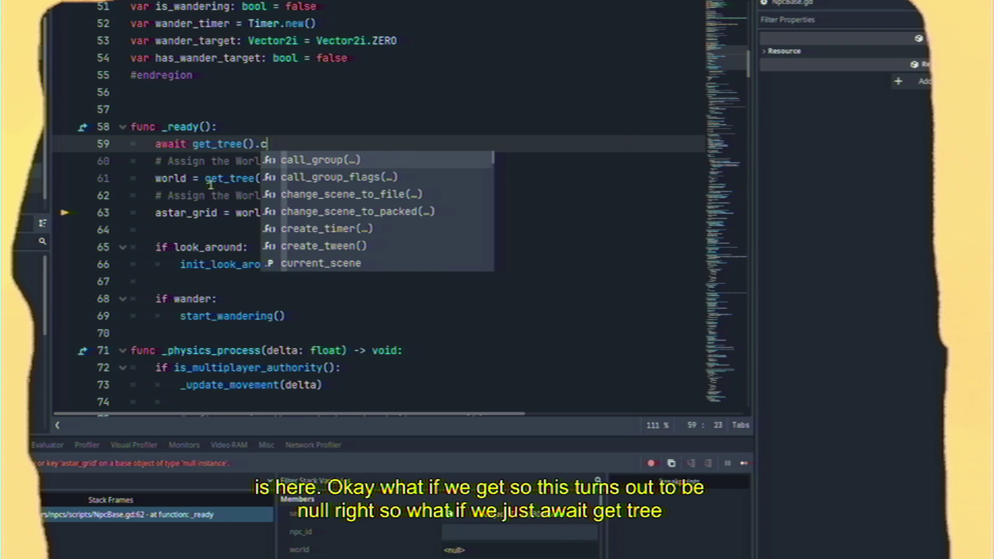
key(Return)
text(0.5).timeo)
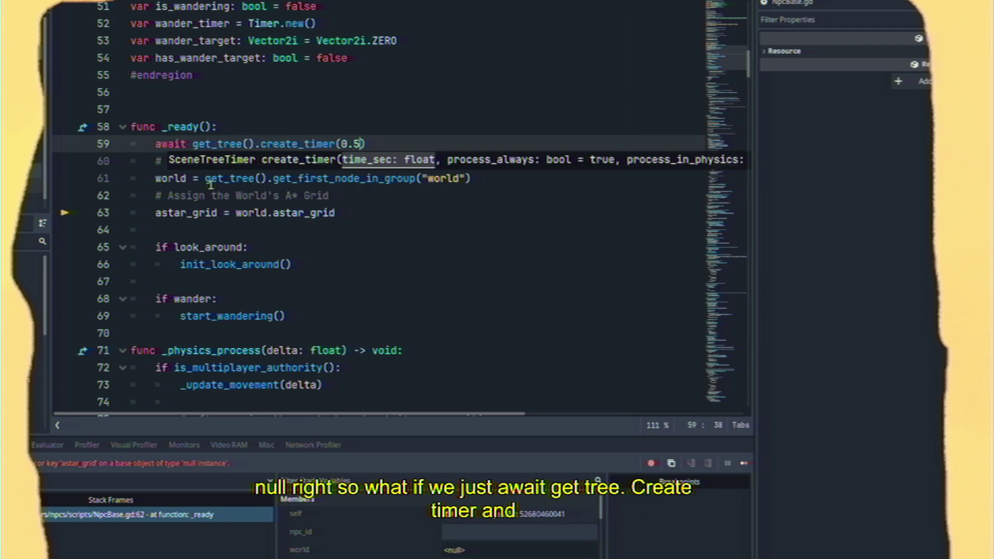
text(ut)
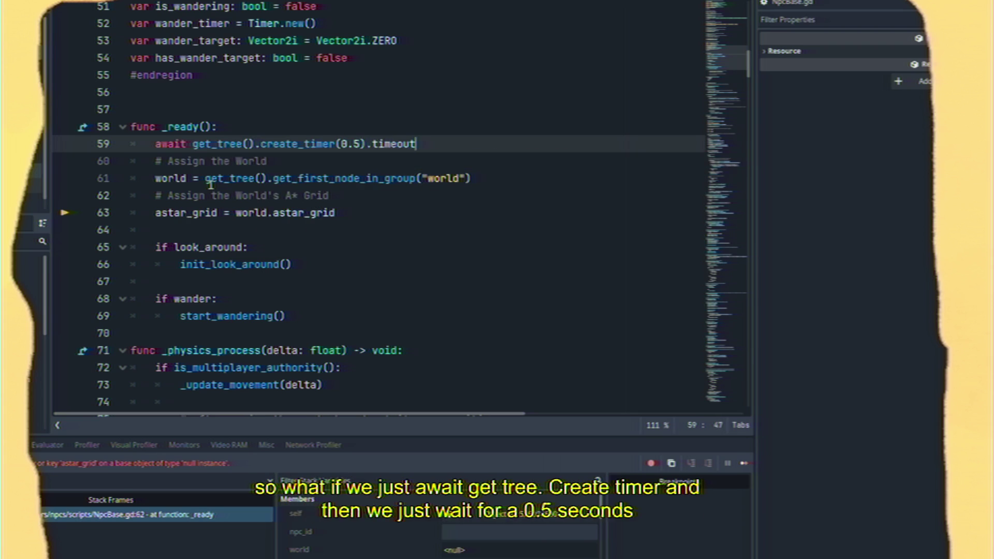
click(342, 59)
click(426, 158)
click(442, 149)
key(Return)
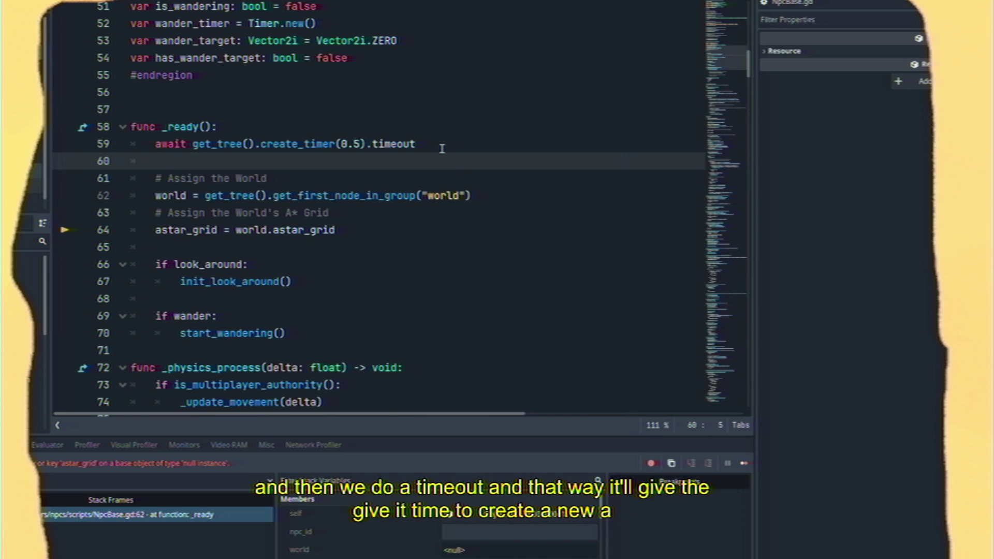
key(F5)
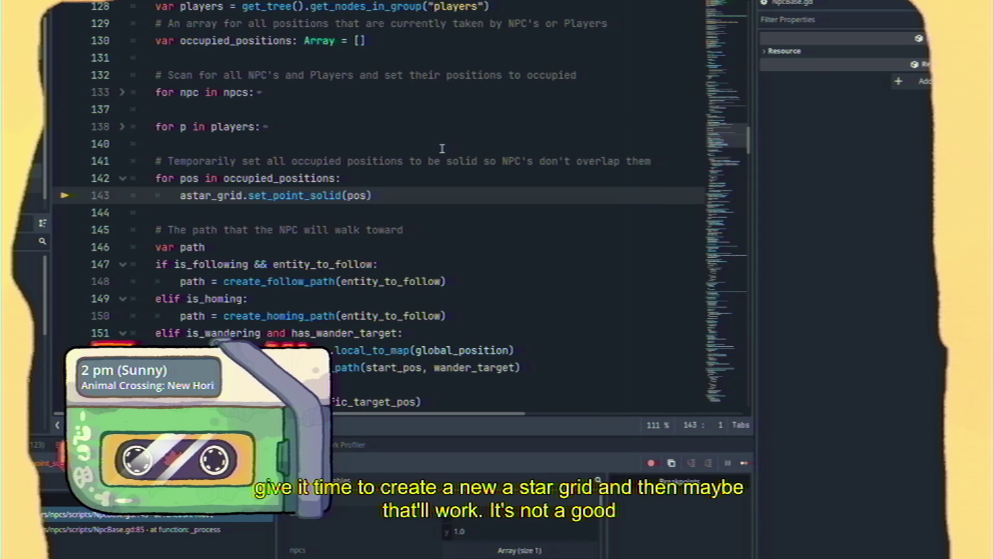
scroll(242, 179, up, 8)
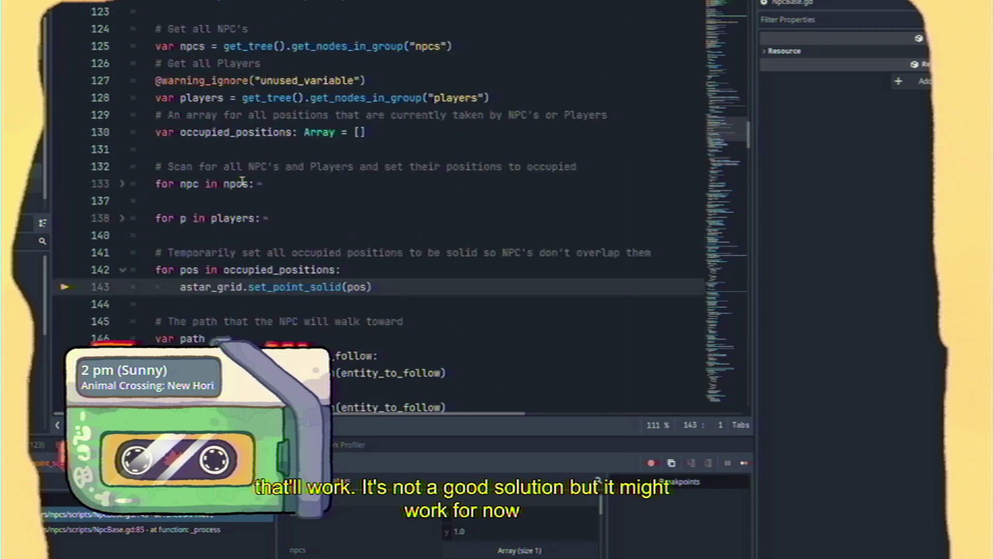
scroll(242, 179, up, 11)
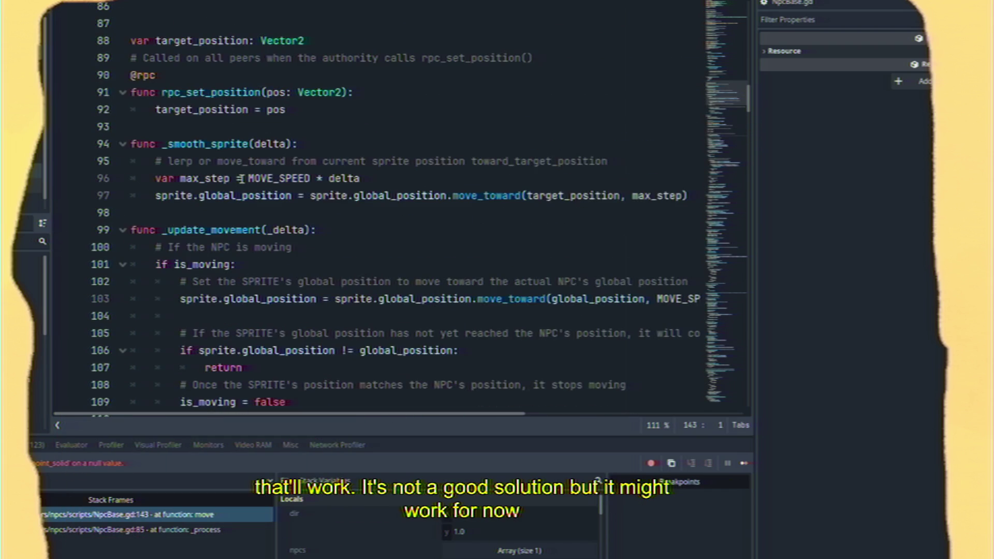
scroll(241, 178, up, 20)
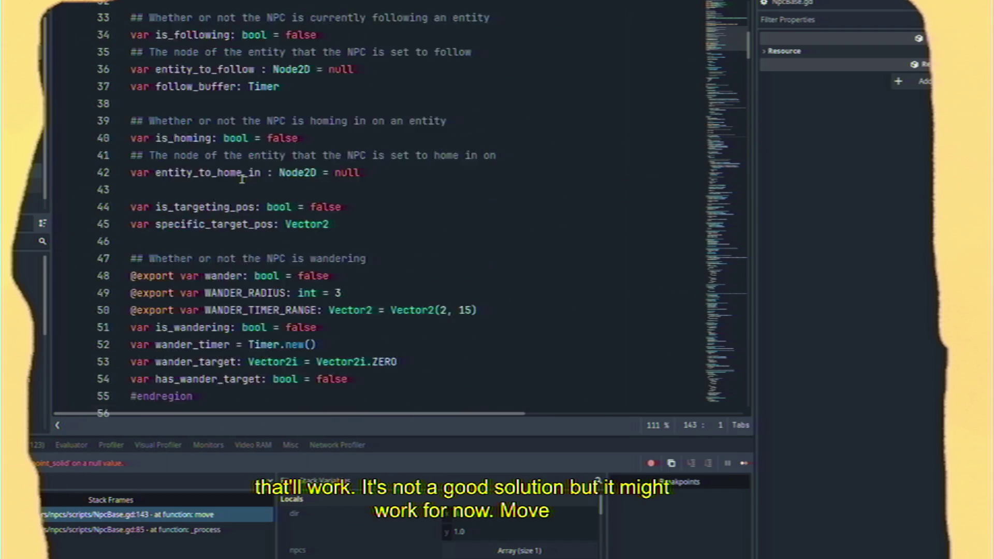
scroll(242, 179, down, 8)
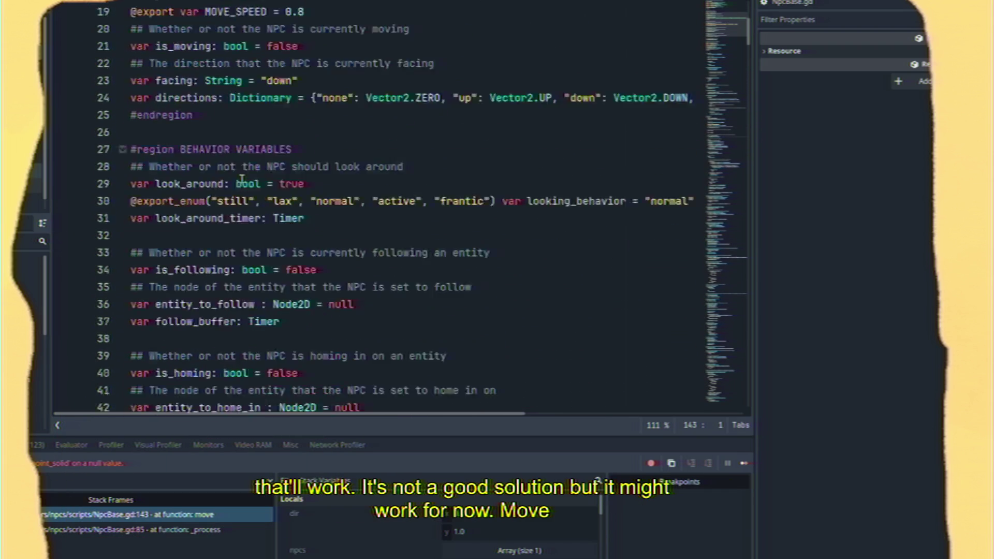
scroll(242, 179, up, 8)
scroll(241, 179, down, 15)
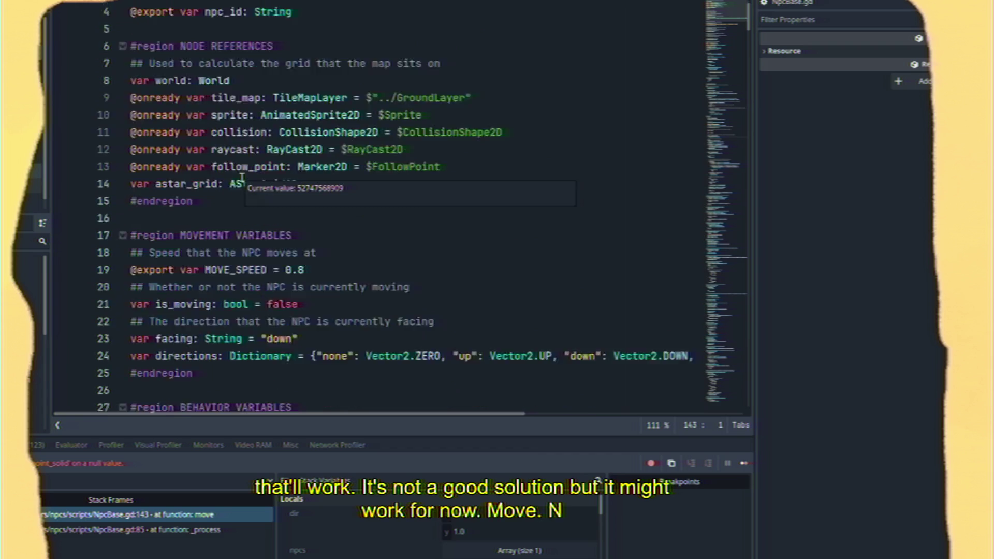
scroll(242, 178, down, 1)
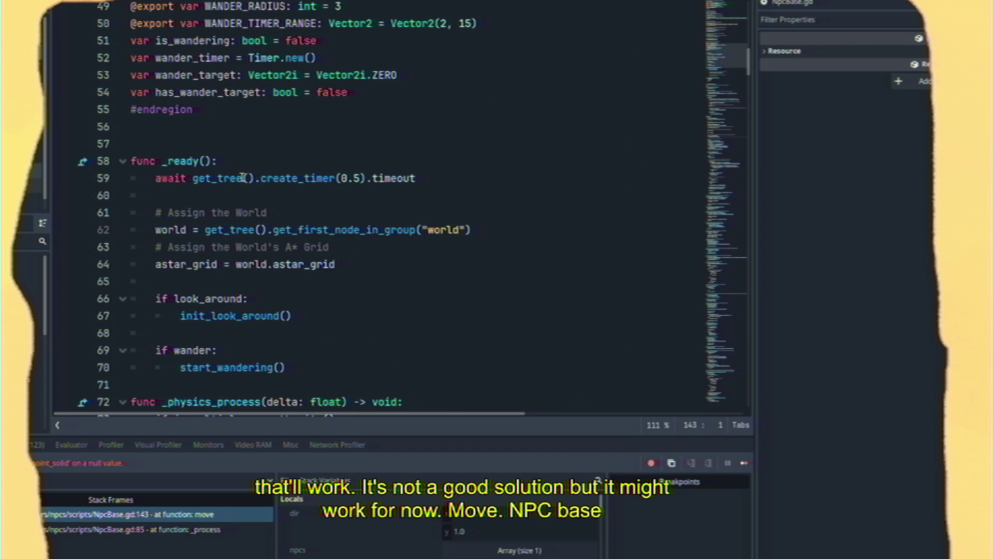
scroll(246, 181, down, 20)
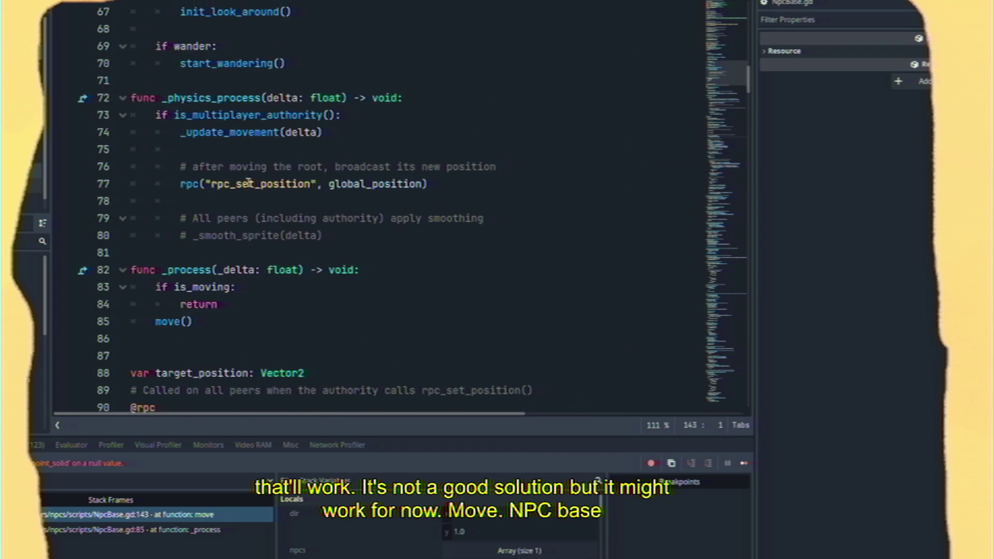
scroll(248, 183, down, 2)
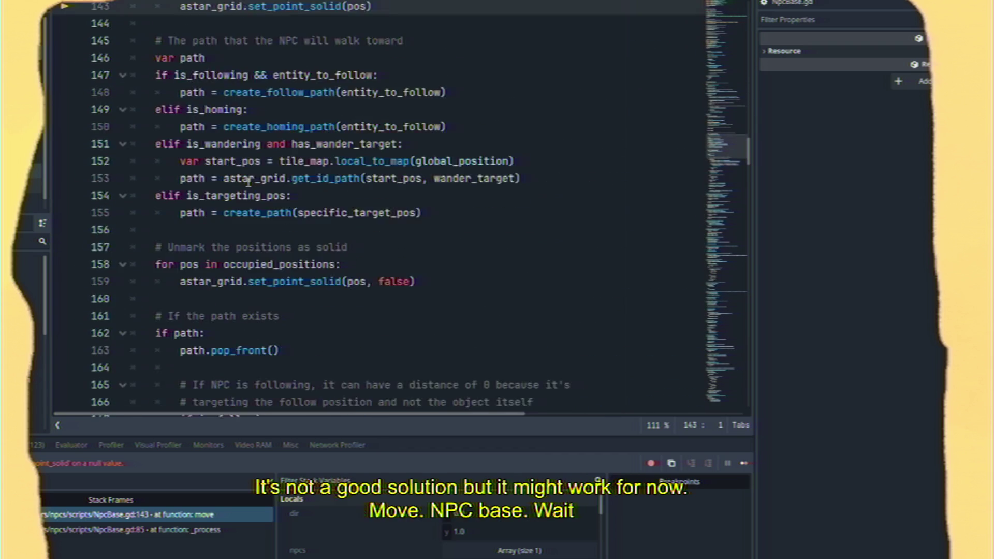
scroll(246, 180, up, 5)
scroll(245, 180, up, 6)
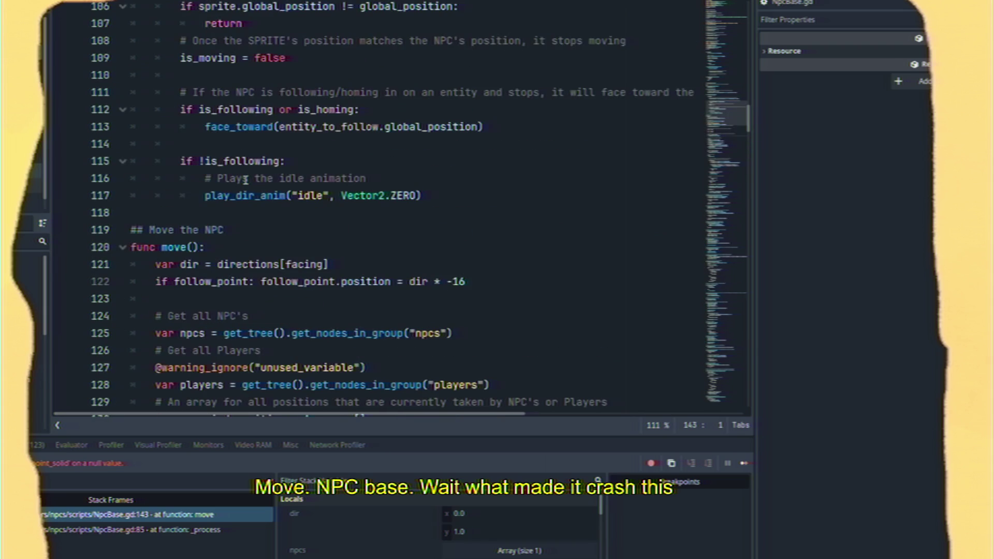
scroll(245, 180, down, 1)
scroll(245, 179, up, 8)
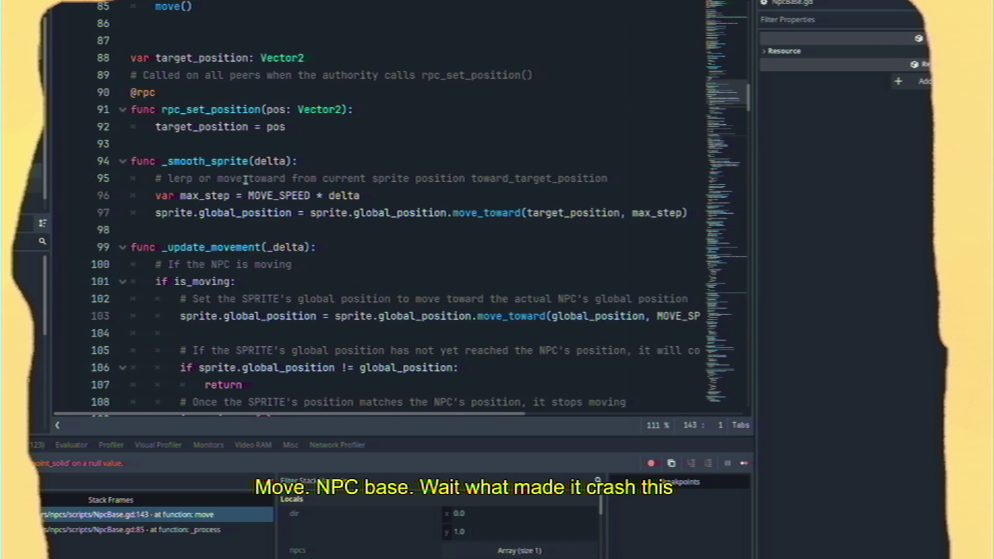
scroll(245, 179, up, 3)
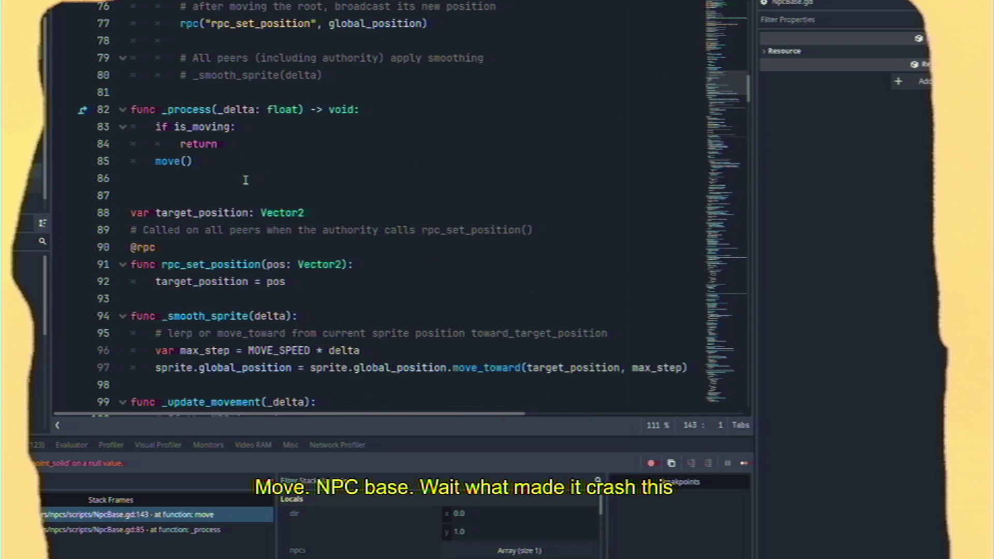
scroll(212, 185, up, 9)
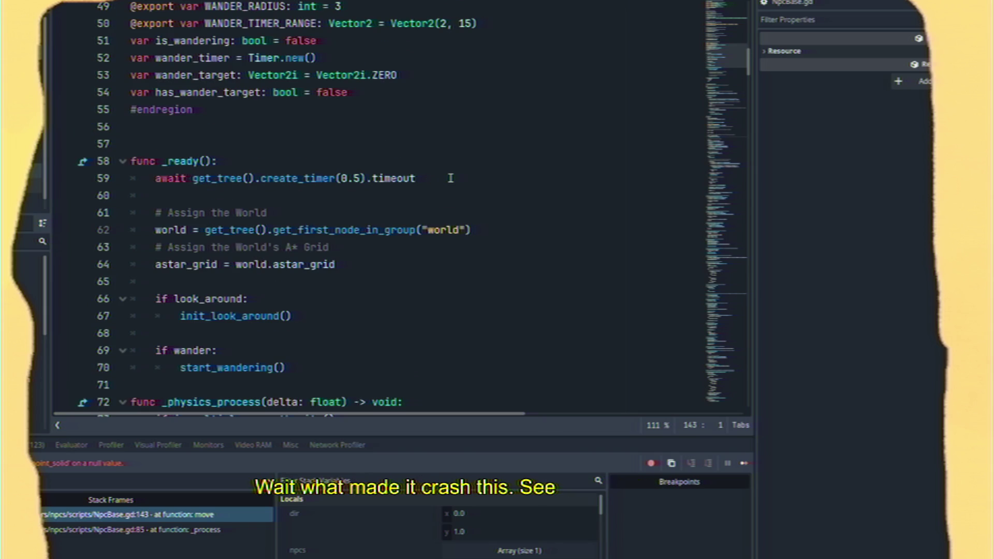
scroll(305, 215, down, 5)
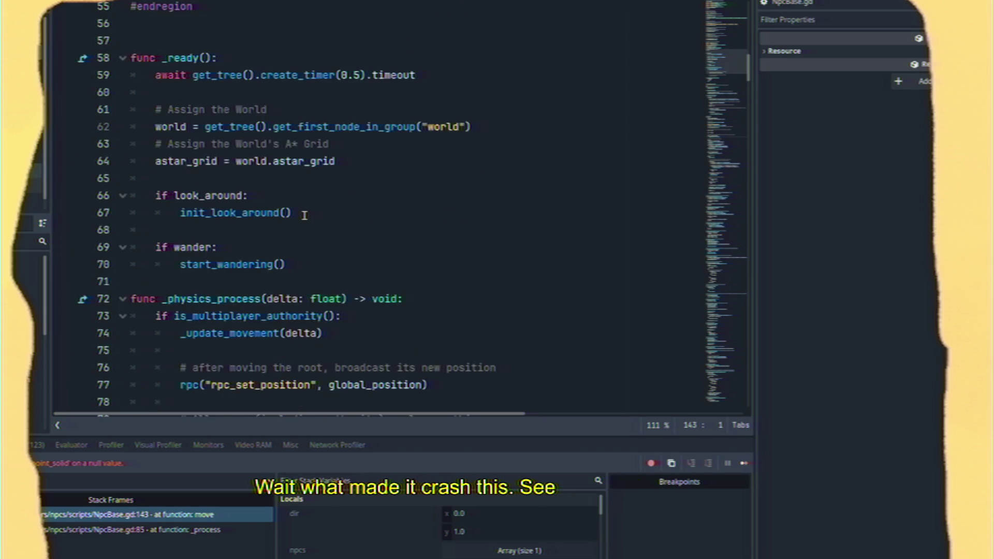
scroll(304, 216, up, 5)
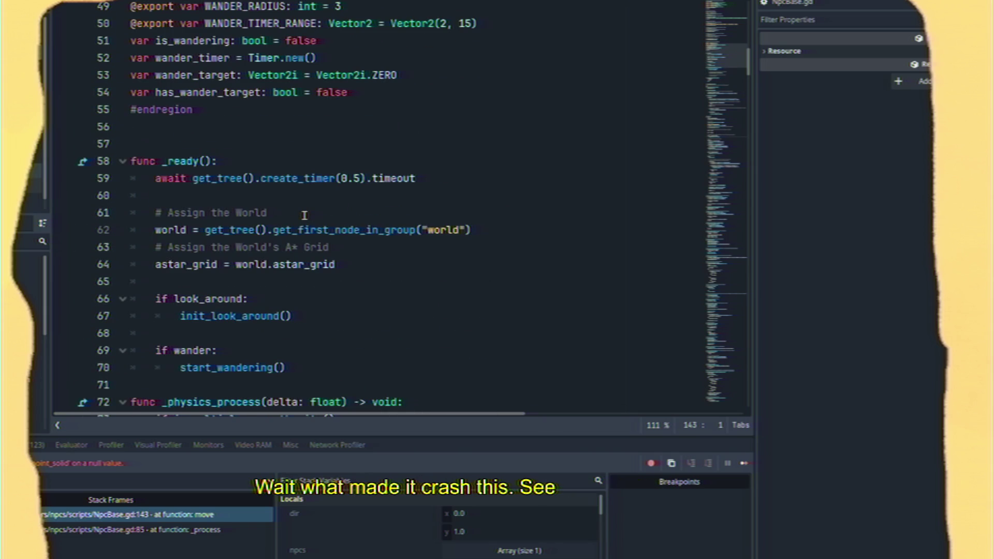
click(176, 134)
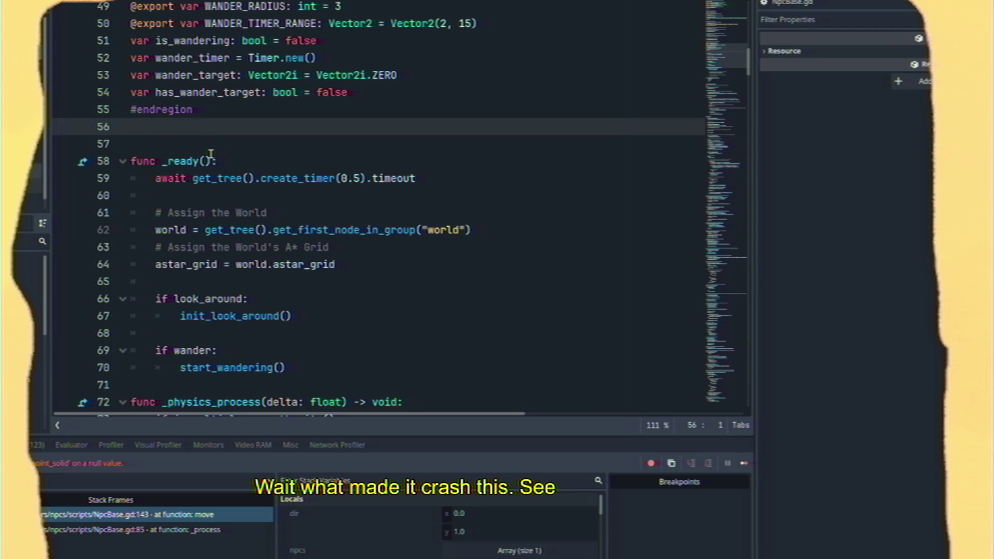
Declare var astar_grid_loaded: bool = false in NpcBase.gd
key(Return)
text(var )
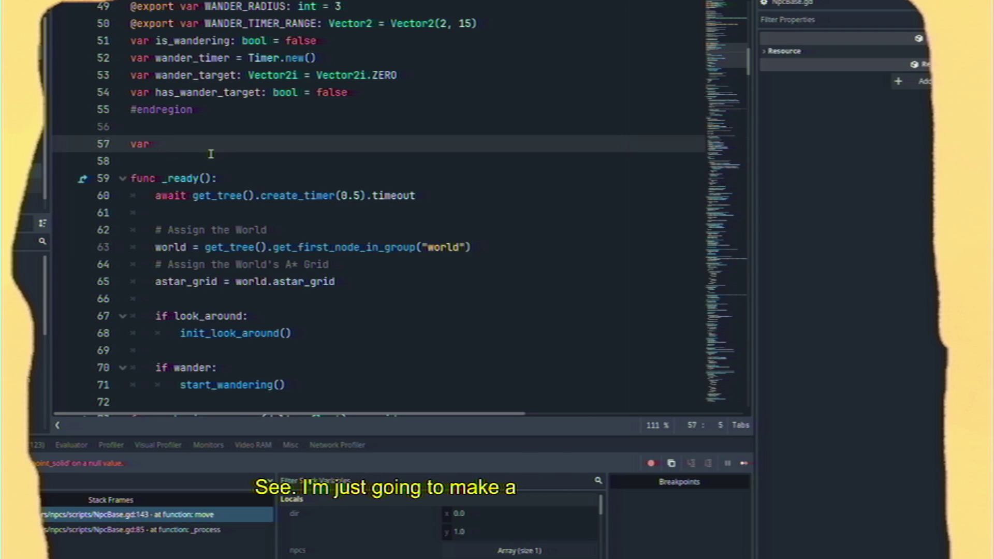
text(astar_grid)
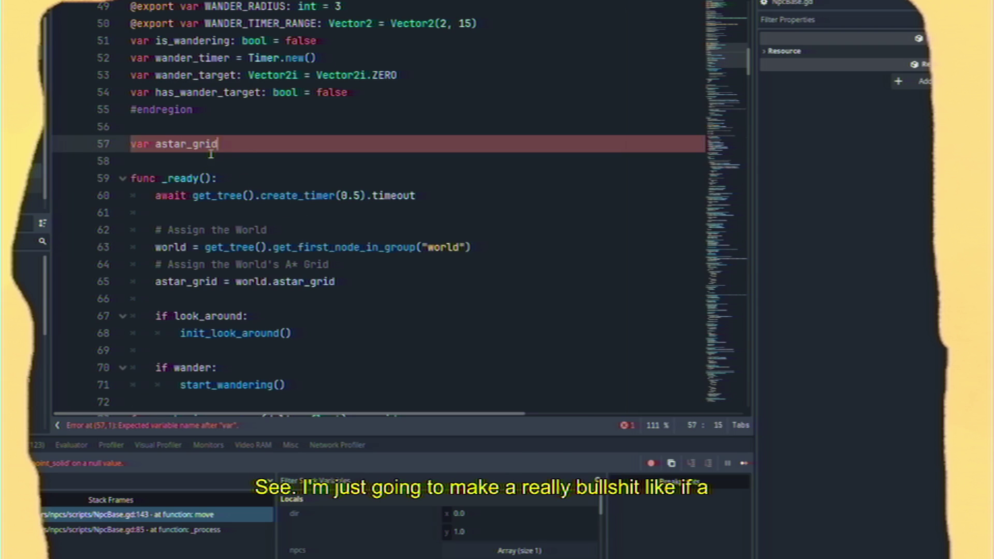
text(_loaded)
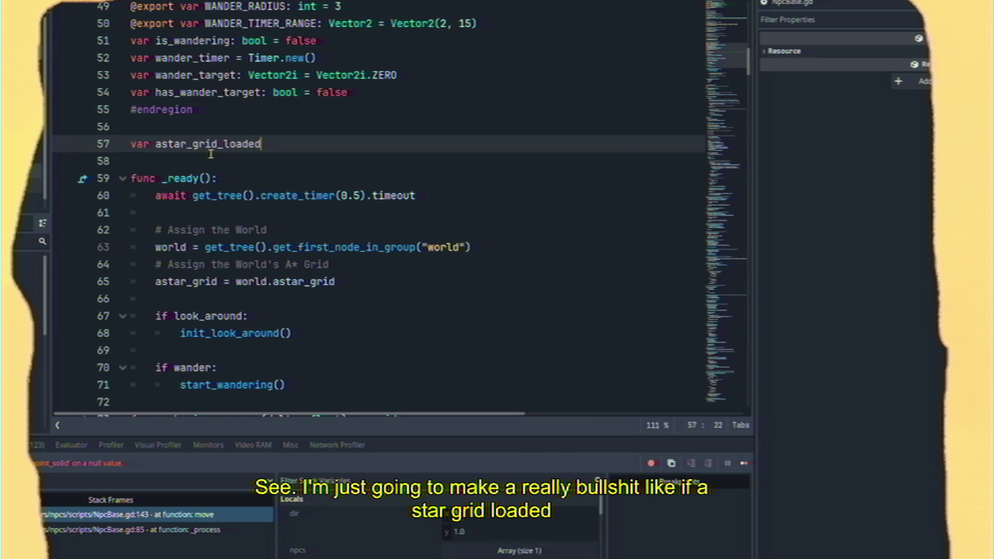
text(= fal)
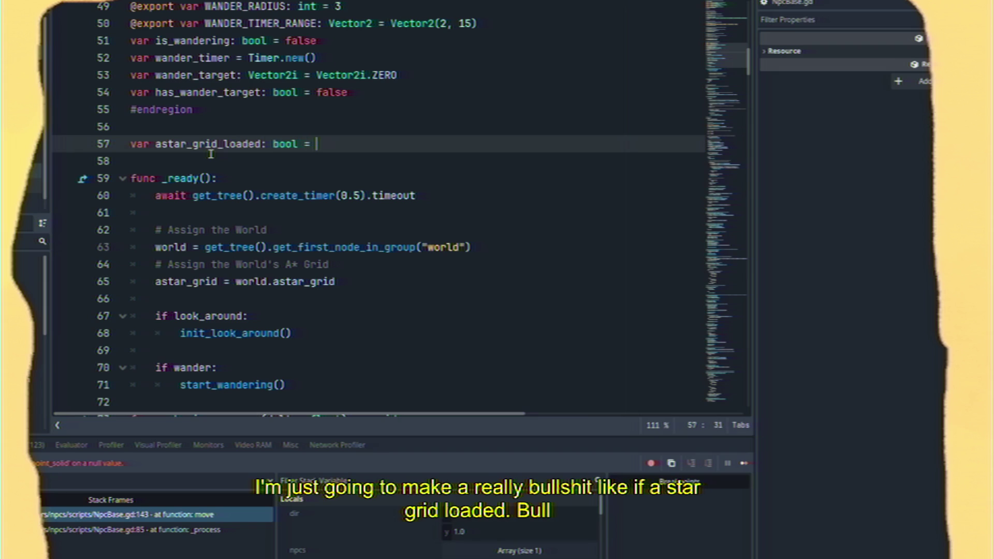
key(Return)
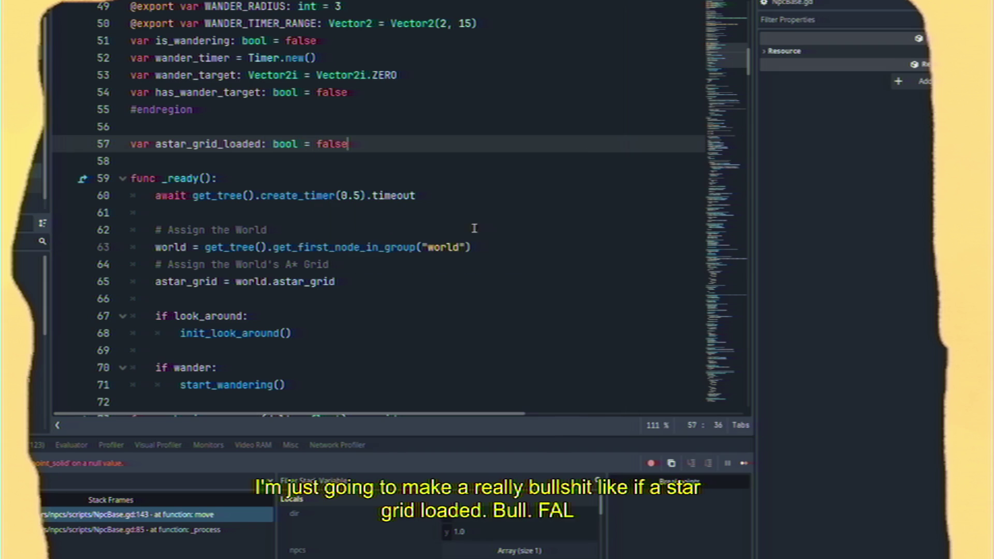
Set astar_grid_loaded = true right after the timer wait in _ready
click(456, 202)
key(Return)
text(as)
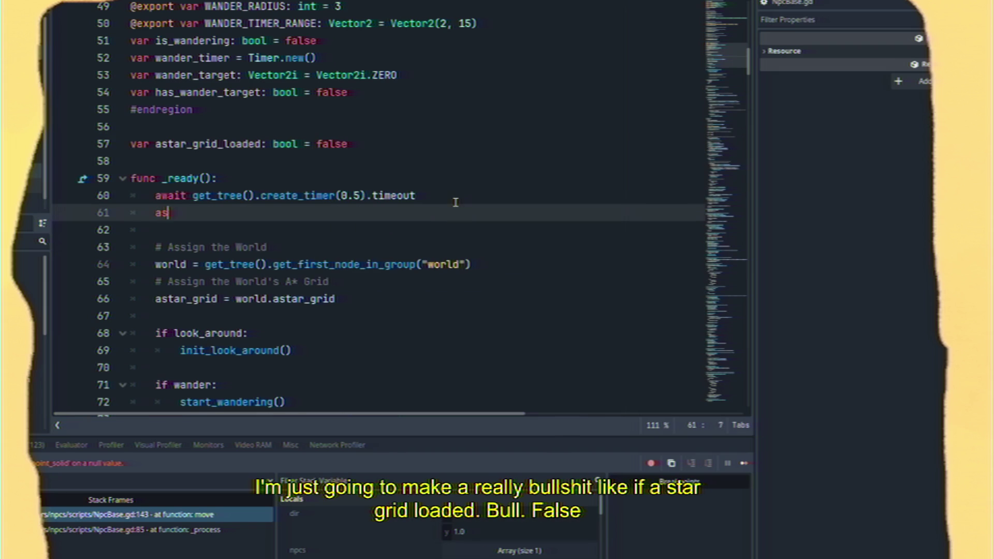
text(tar_grid_loa)
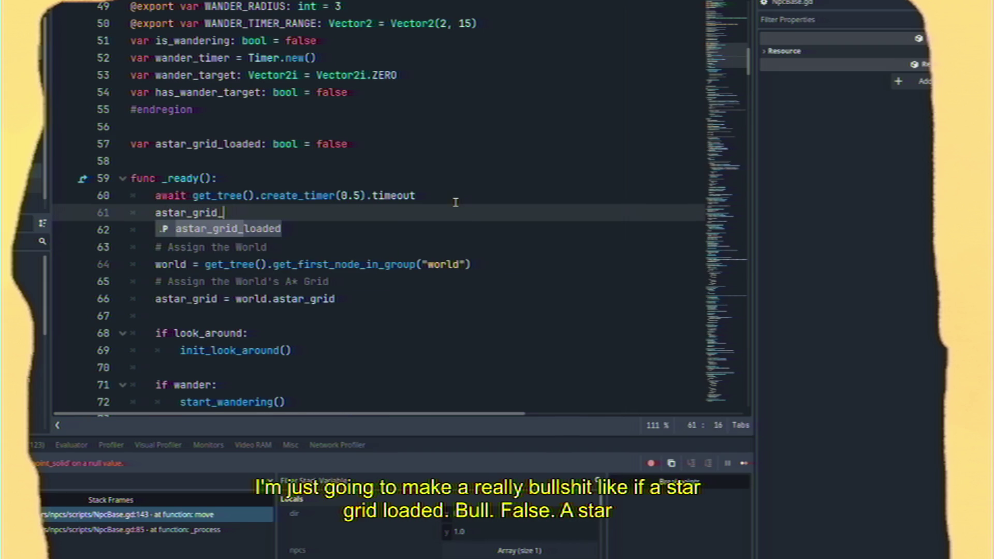
text(ded = true)
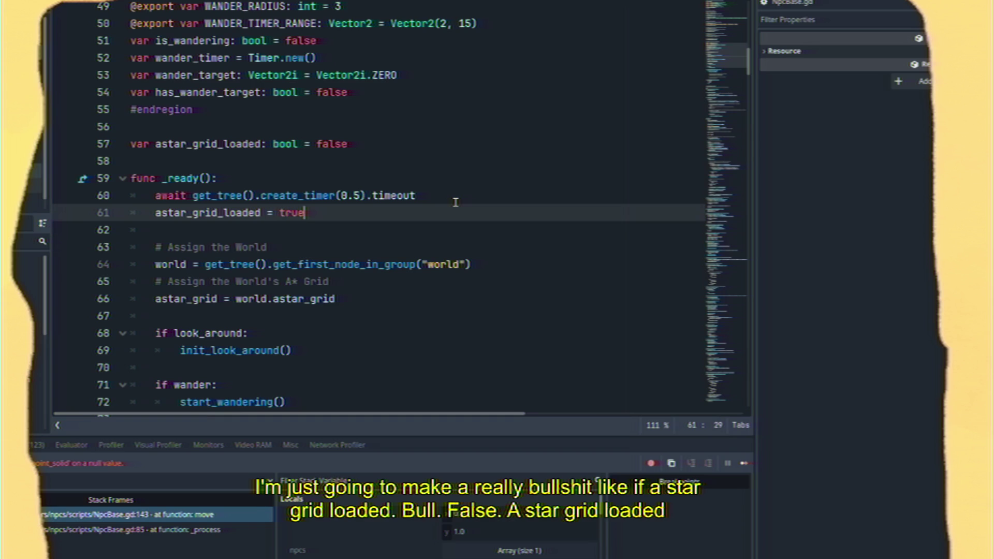
scroll(456, 203, down, 8)
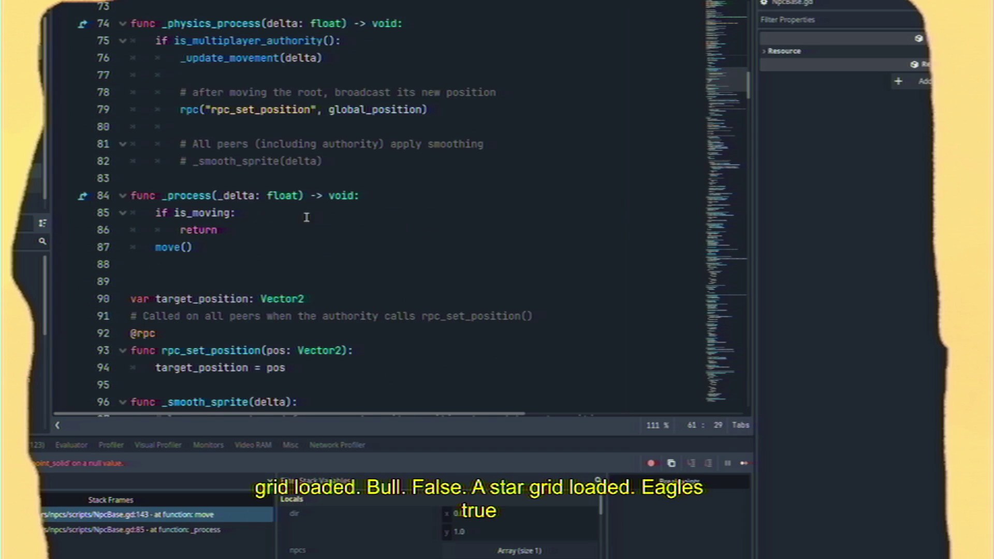
Add 'if !astar_grid_loaded: return' at the start of _process and rerun the game
click(146, 214)
key(Return)
key(Return)
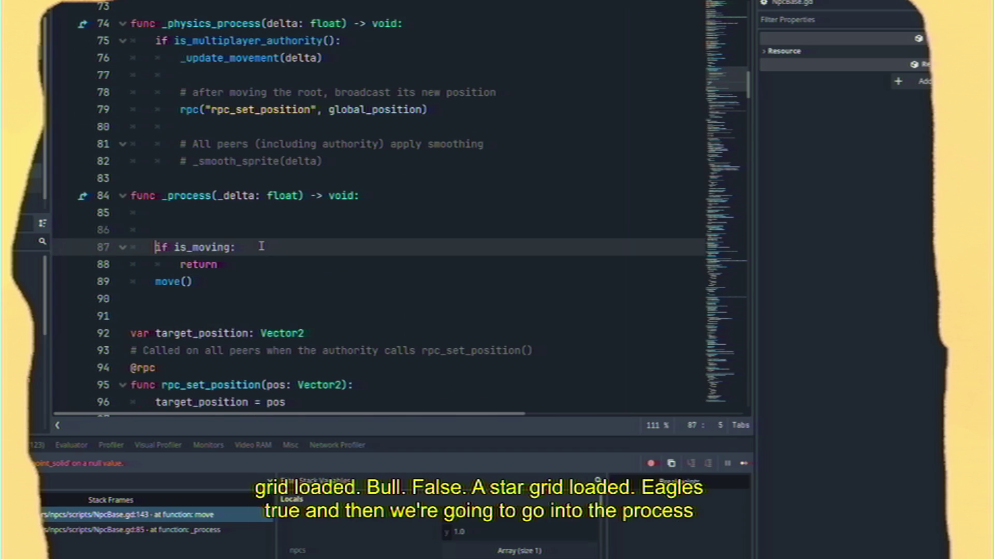
key(Up)
key(Up)
text(if !a)
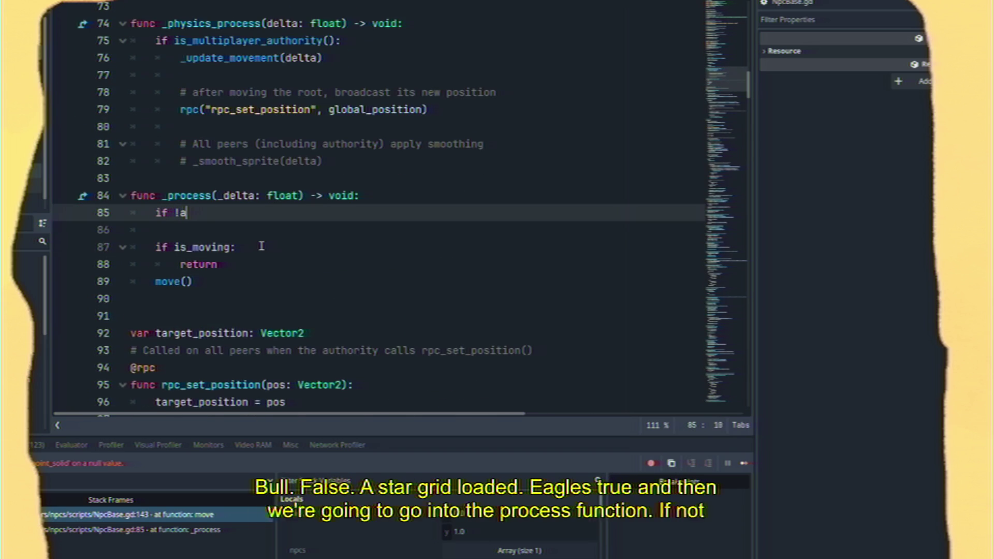
text(s)
text(ta)
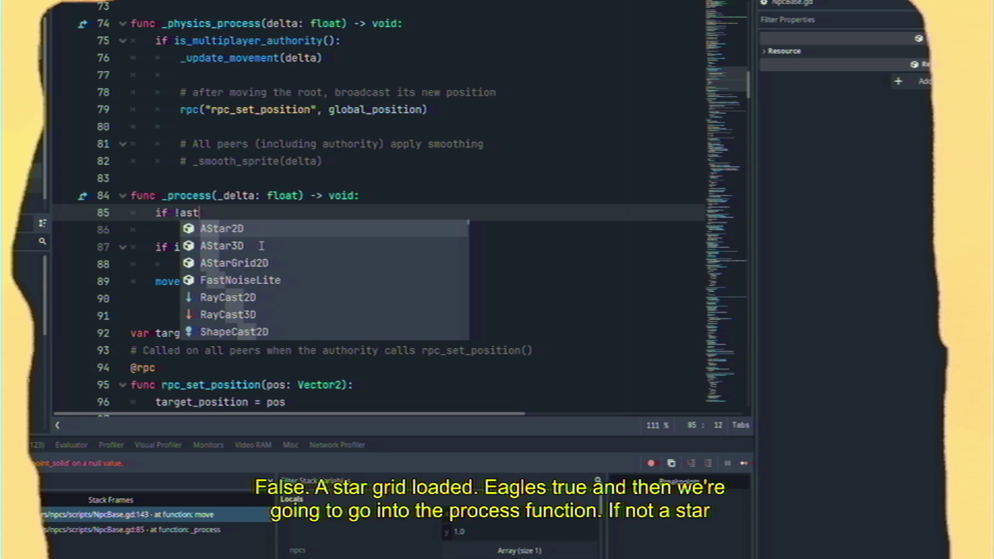
key(Down)
key(Return)
text(: return)
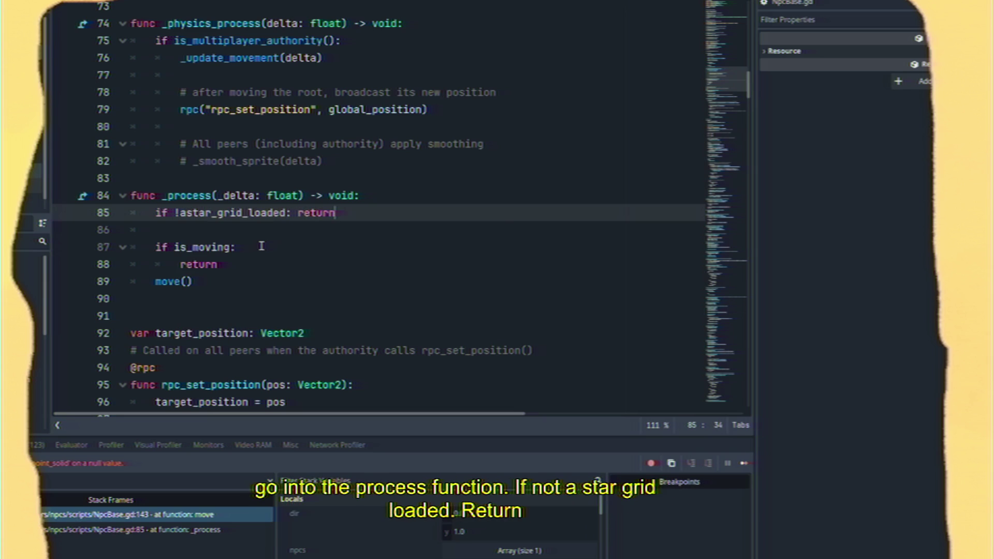
key(F5)
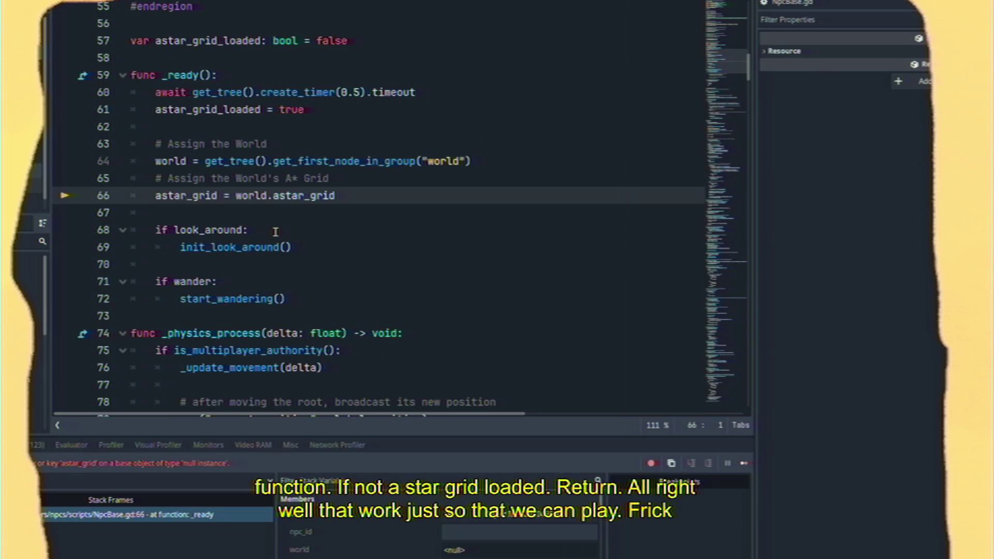
Check the null world and astar_grid values against the Groups list, which holds only 'worlds'
mouse_move(189, 195)
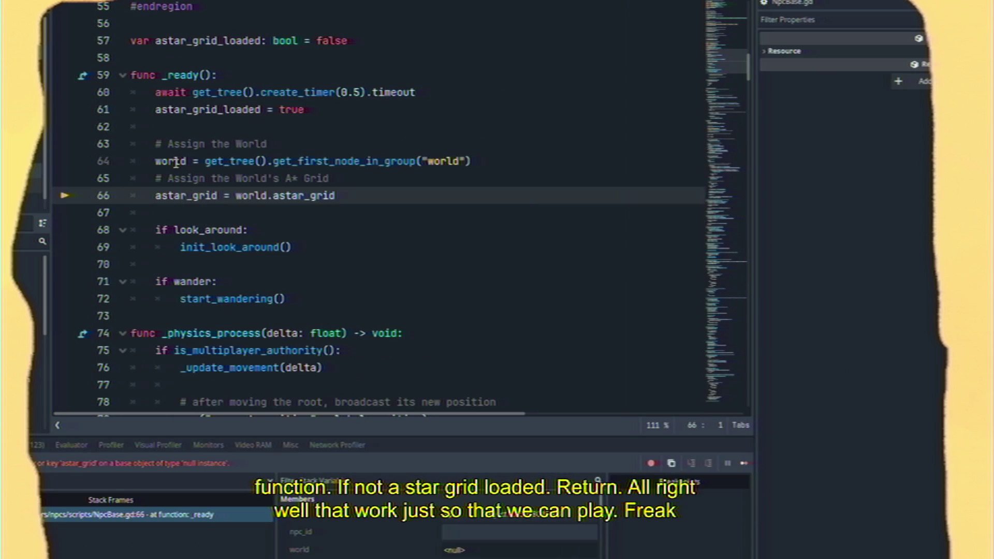
mouse_move(176, 162)
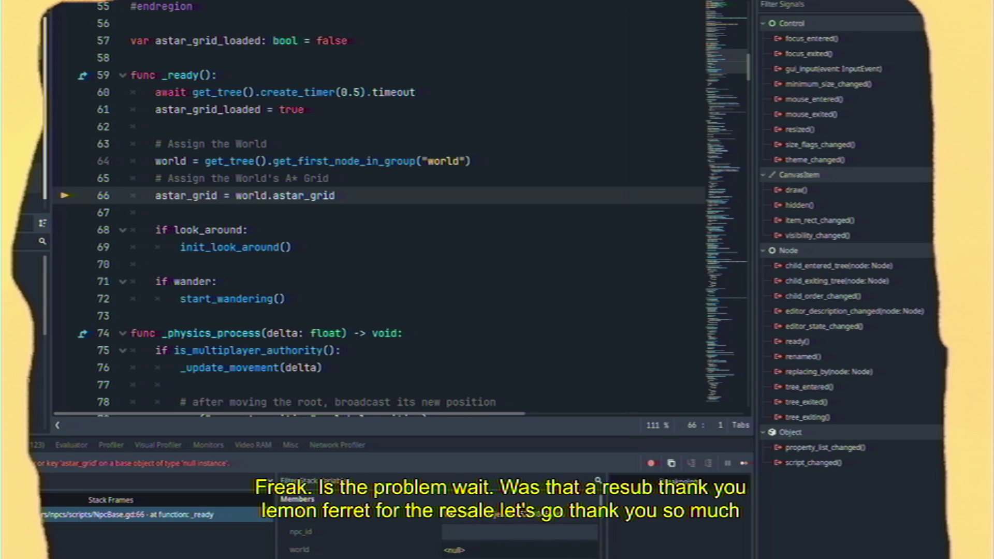
scroll(841, 233, down, 3)
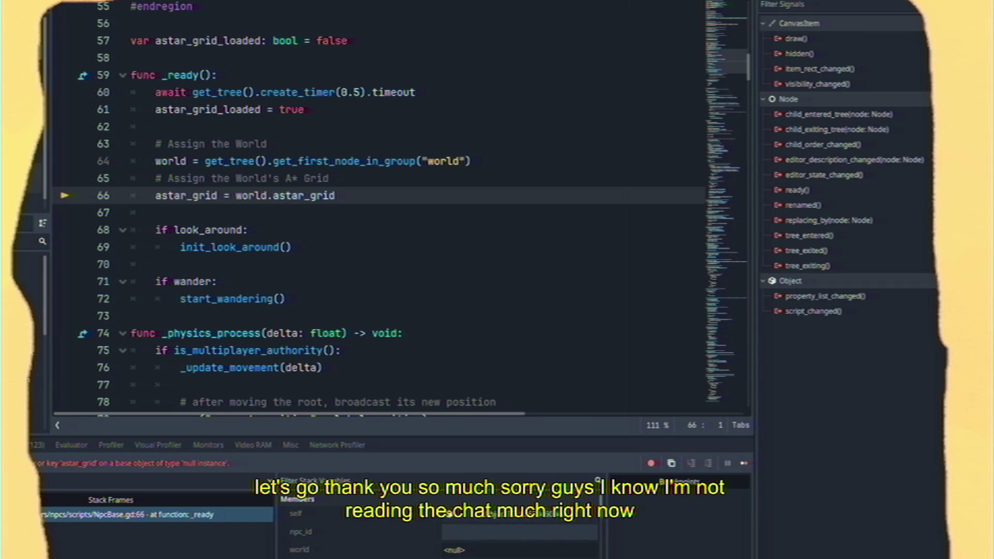
click(818, 2)
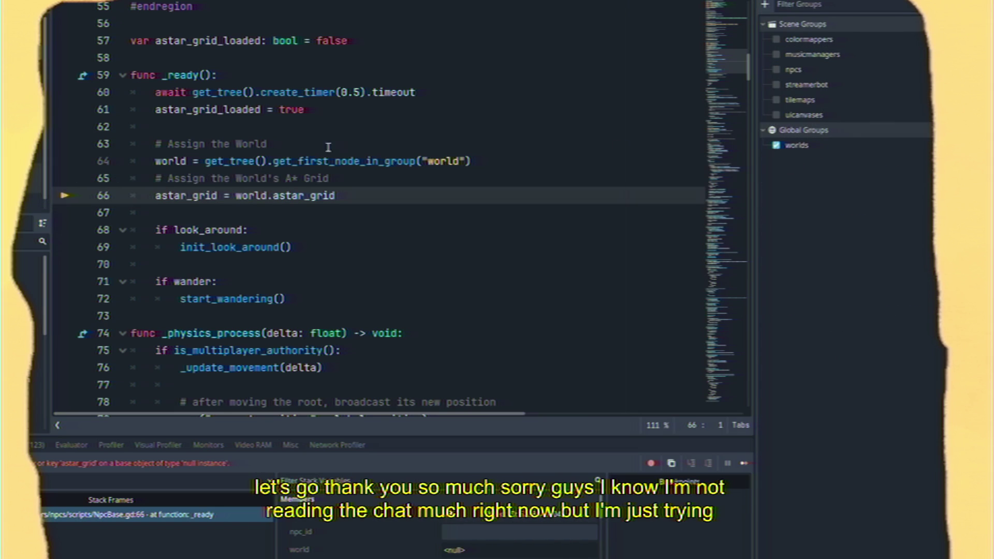
click(460, 161)
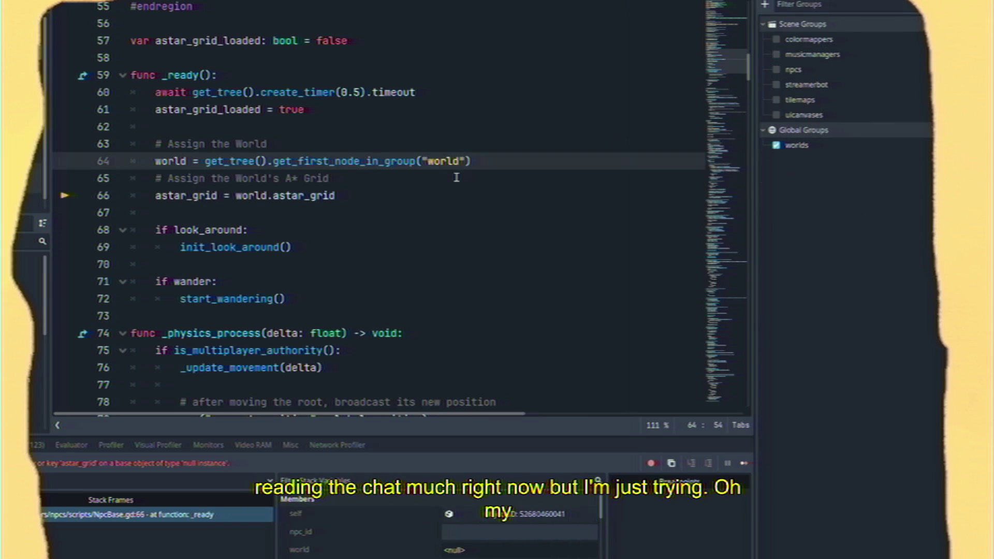
click(764, 4)
Create a global group named 'world', then save and run the game
text(world)
click(550, 266)
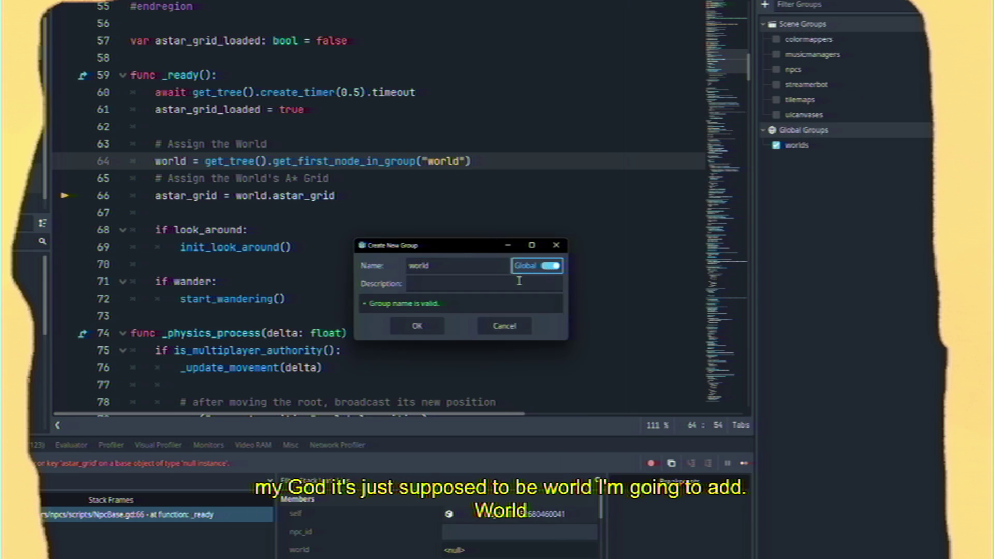
click(417, 326)
click(412, 214)
key(ctrl+s)
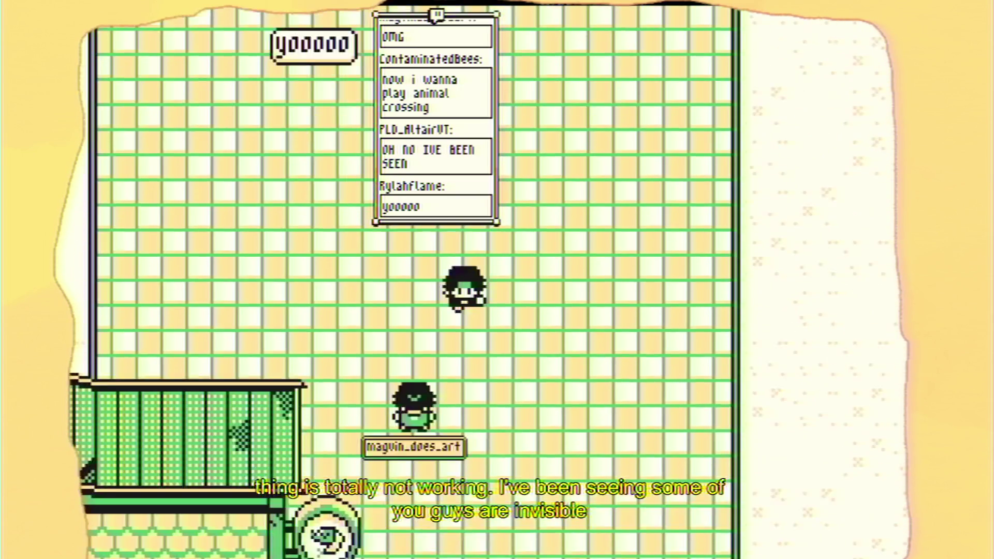
Walk the player south, then left and up toward the building to see which chatters appear
key(Down)
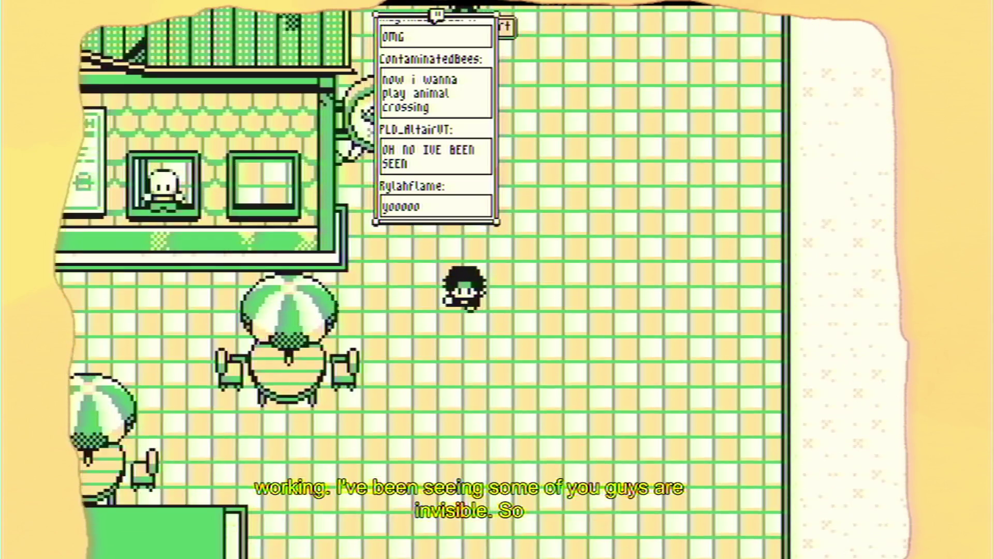
key(Left)
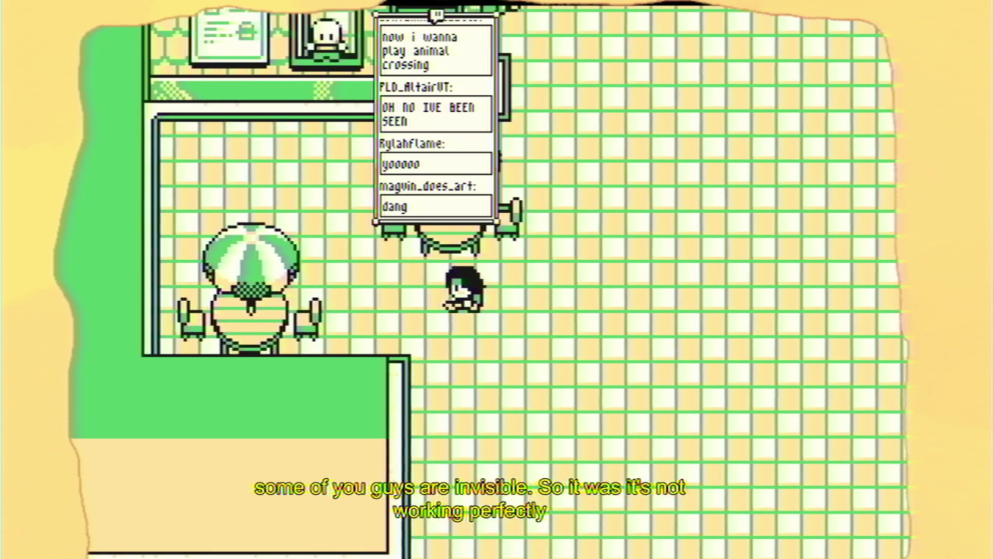
key(Up)
key(Left)
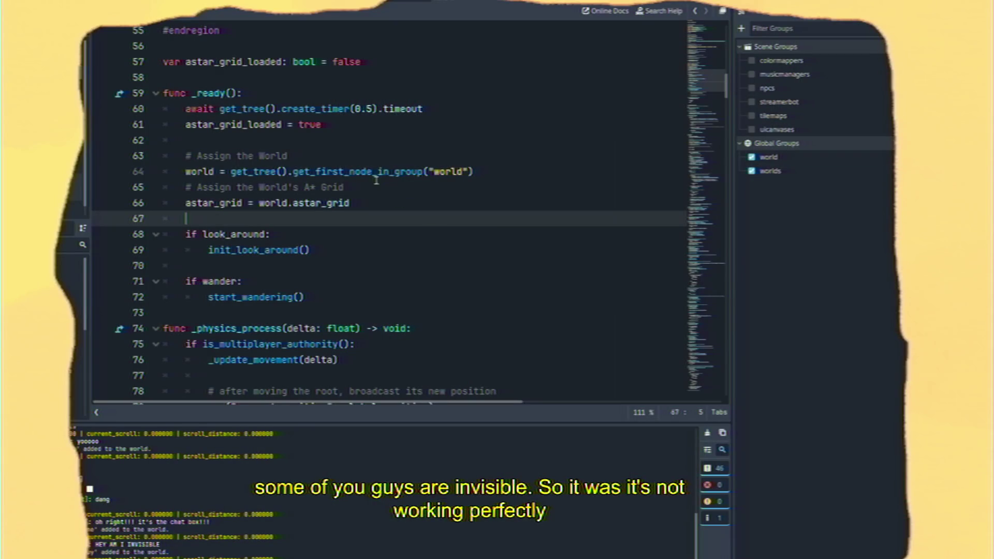
Change the group lookup on line 64 from "world" to "worlds" and save the script
click(463, 171)
text(s)
click(342, 133)
key(ctrl+s)
Delete the await timer and astar_grid_loaded workaround lines, including the leftover blank line
drag(341, 134, 174, 110)
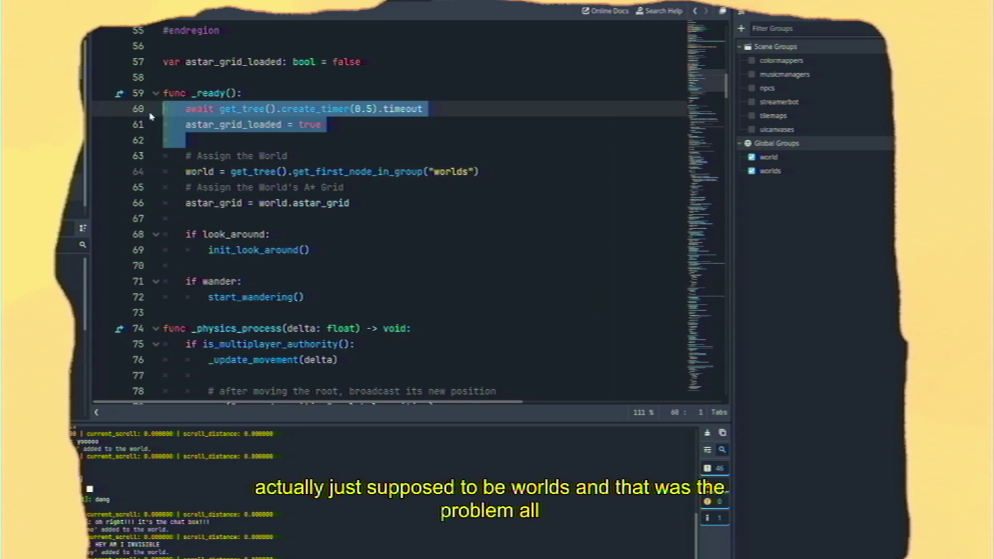
key(BackSpace)
key(BackSpace)
scroll(181, 107, up, 2)
drag(377, 156, 130, 156)
key(BackSpace)
key(BackSpace)
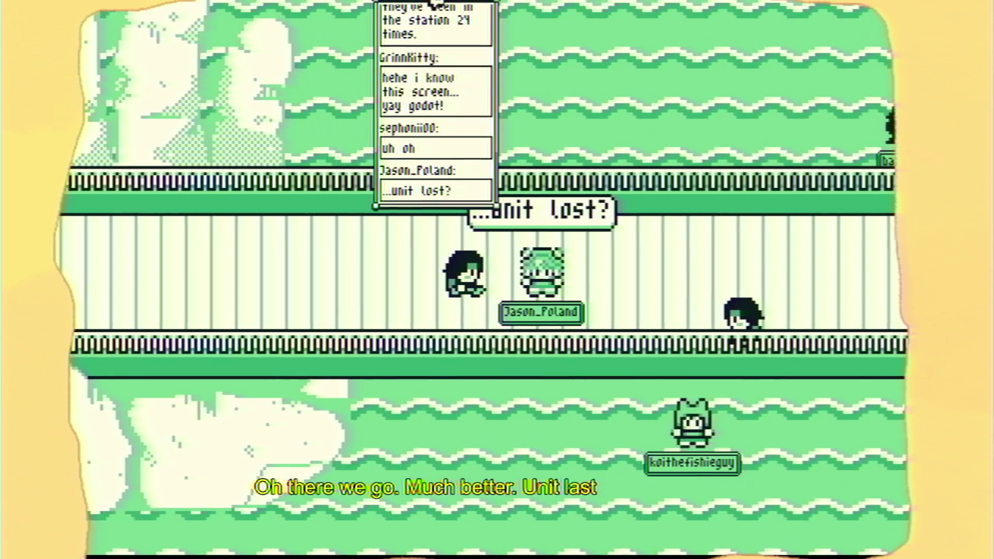
Walk the player right, back left, then right again along the platform among the chatter NPCs
key(Right)
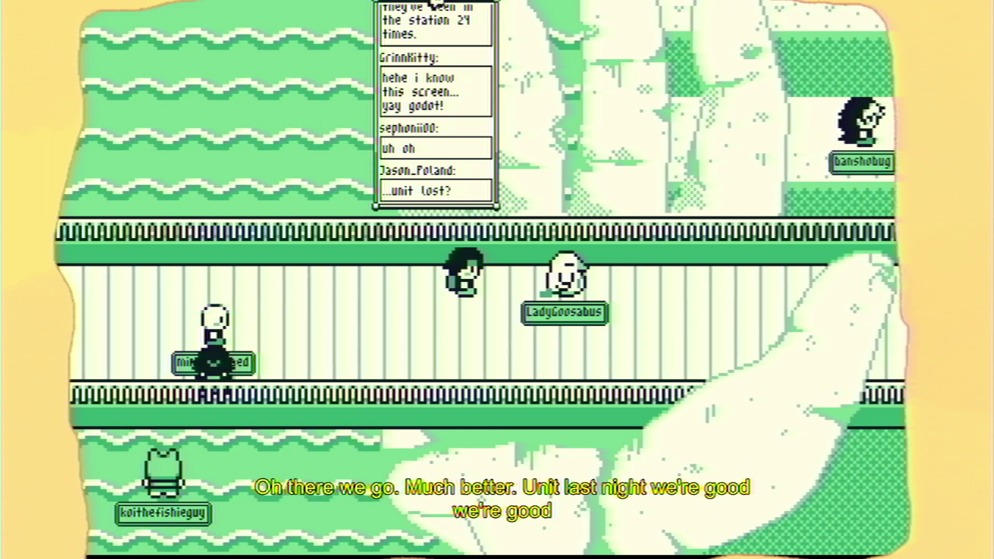
key(Left)
key(Right)
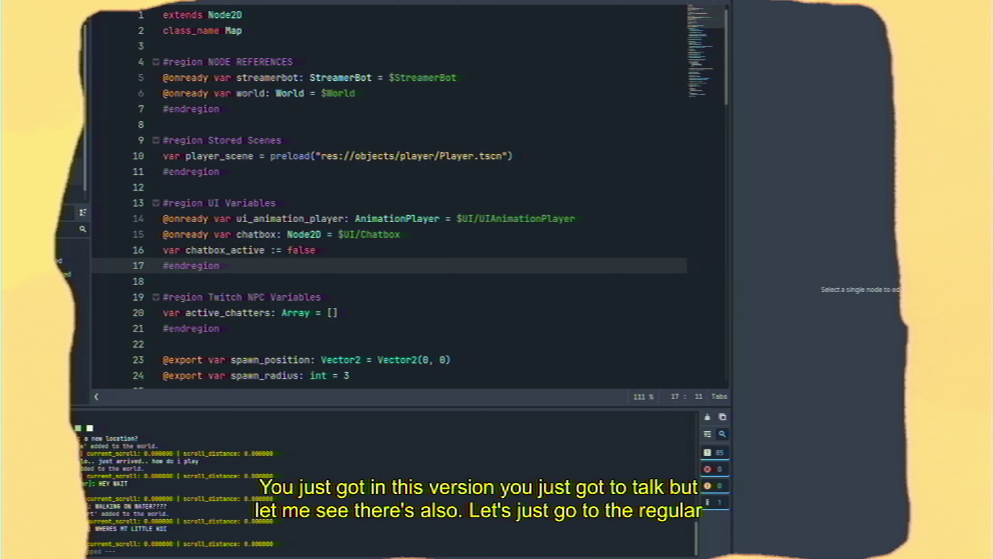
Switch to TestMap's 2D view and run the test map scene
scroll(389, 207, down, 15)
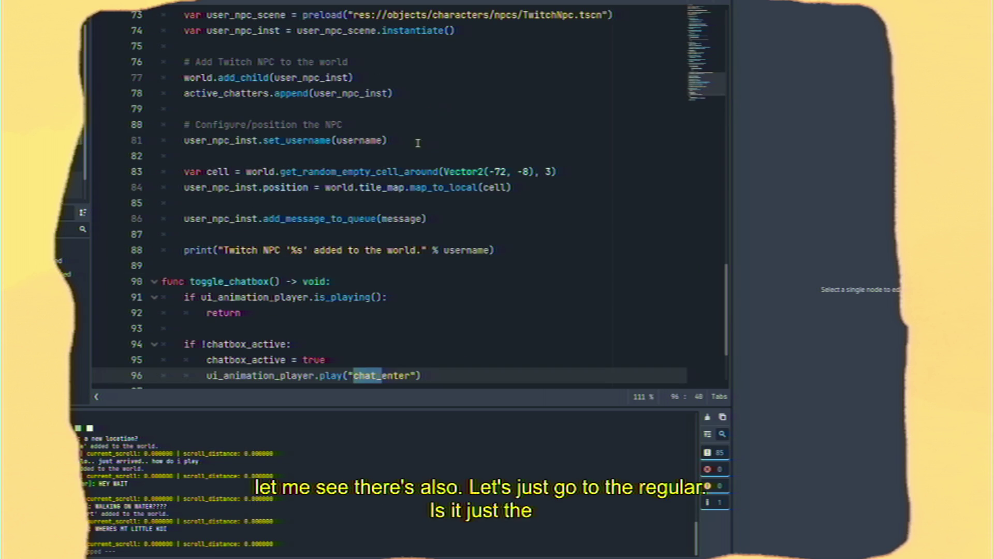
key(ctrl+F1)
scroll(346, 136, down, 3)
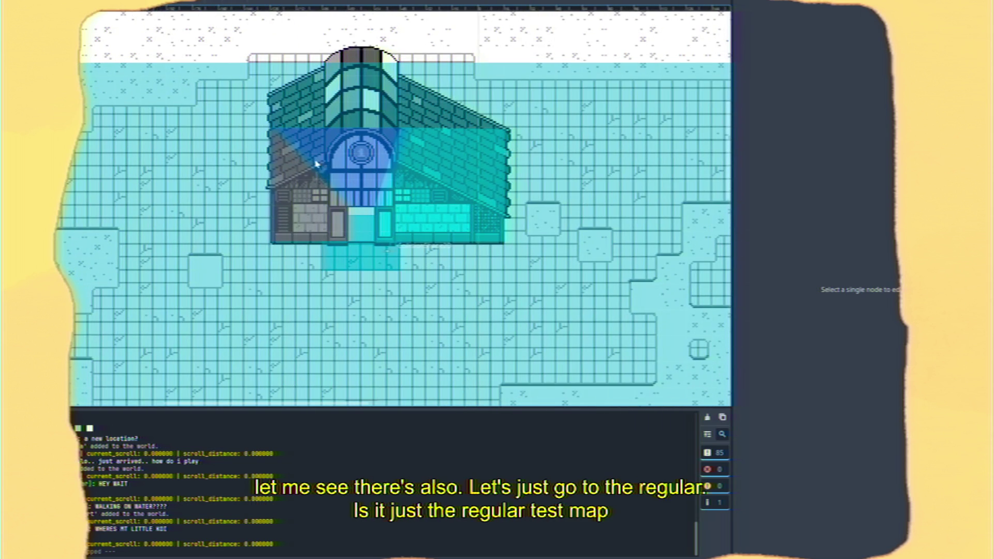
key(F5)
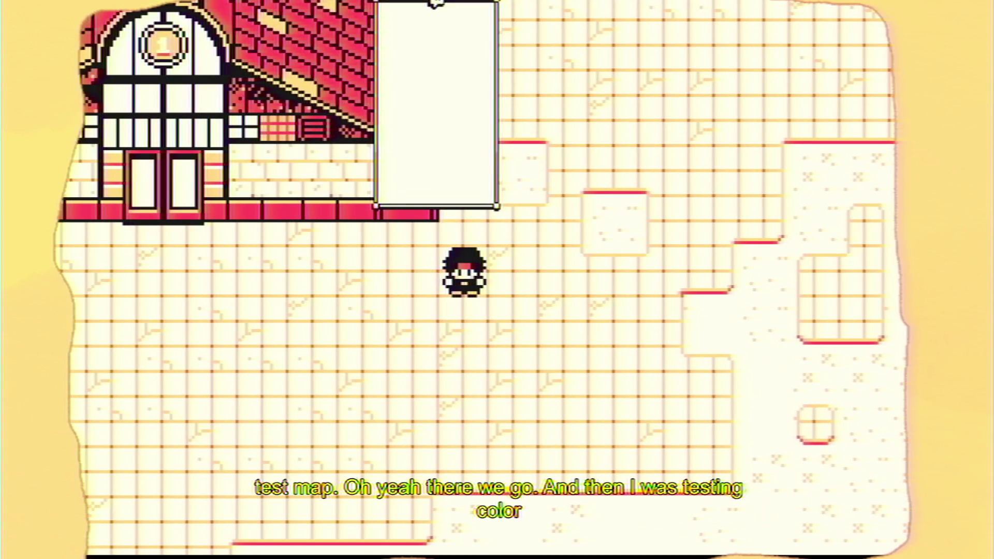
Bring the Godot editor to the front, then return to the running game window
mouse_move(252, 558)
click(202, 541)
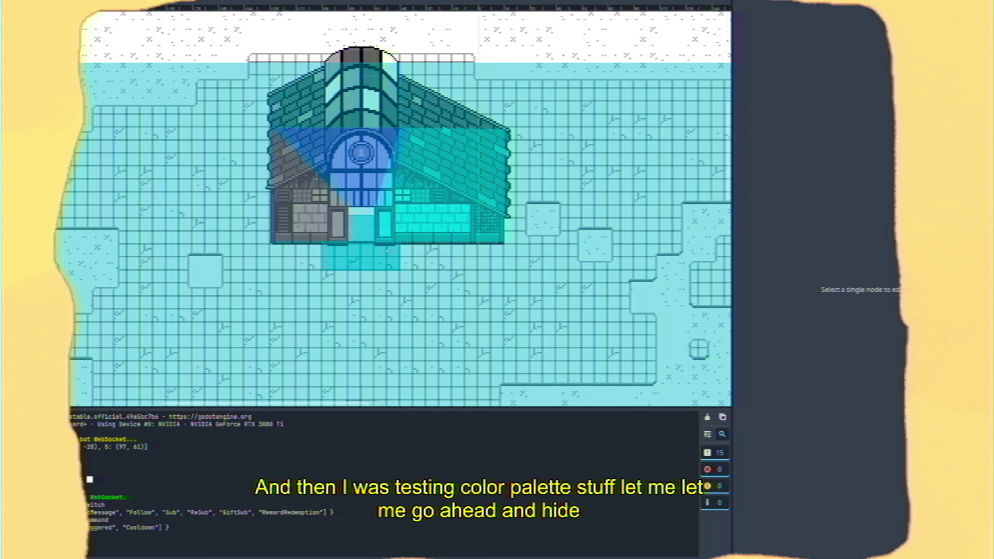
mouse_move(314, 558)
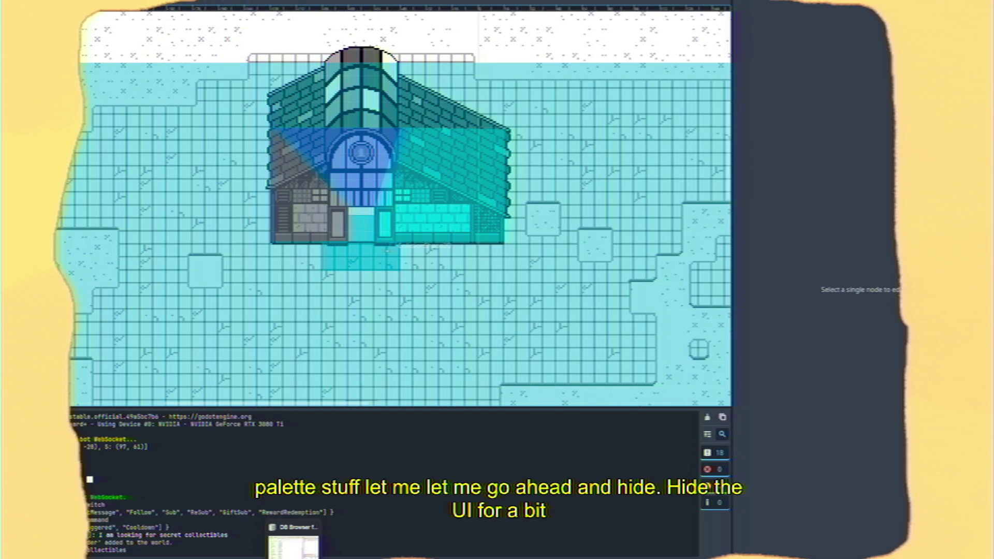
click(315, 548)
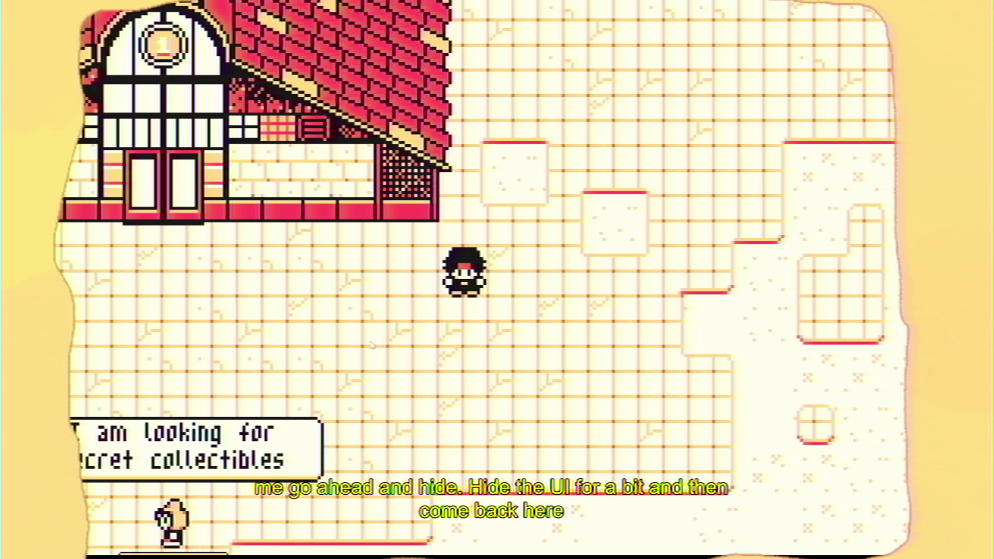
Walk the player left, down, right and up around the test map among spawning chatters
key(Left)
key(Down)
key(Left)
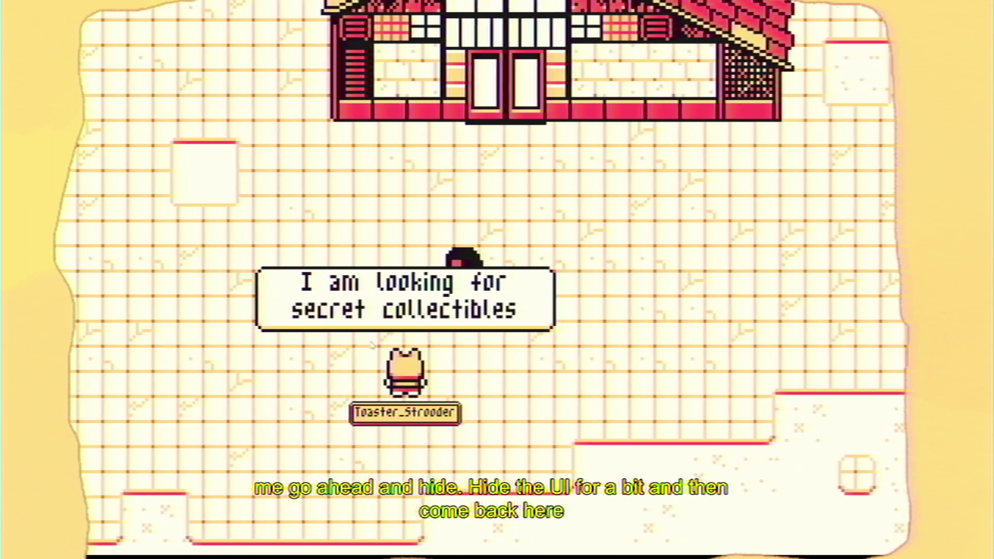
key(Down)
key(Down)
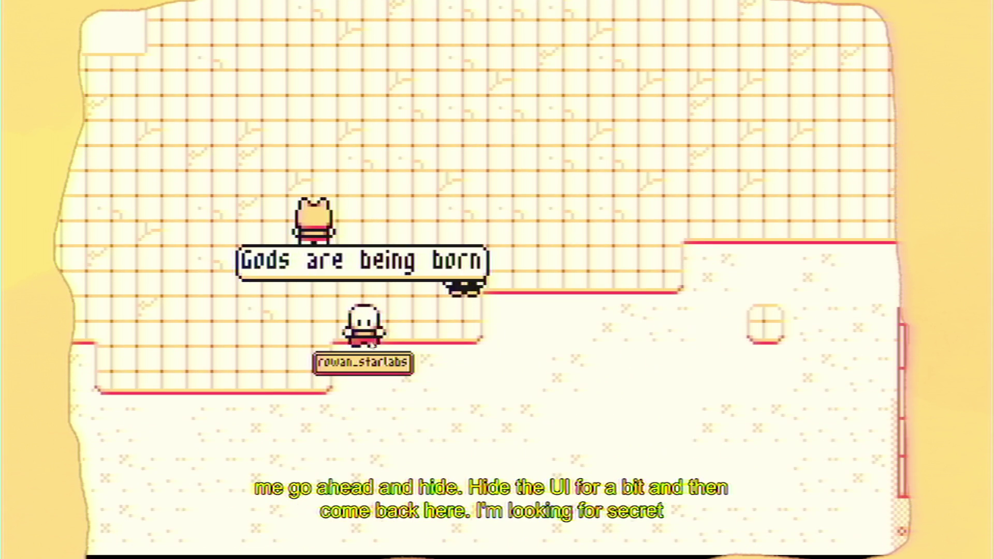
key(Right)
key(Up)
key(Down)
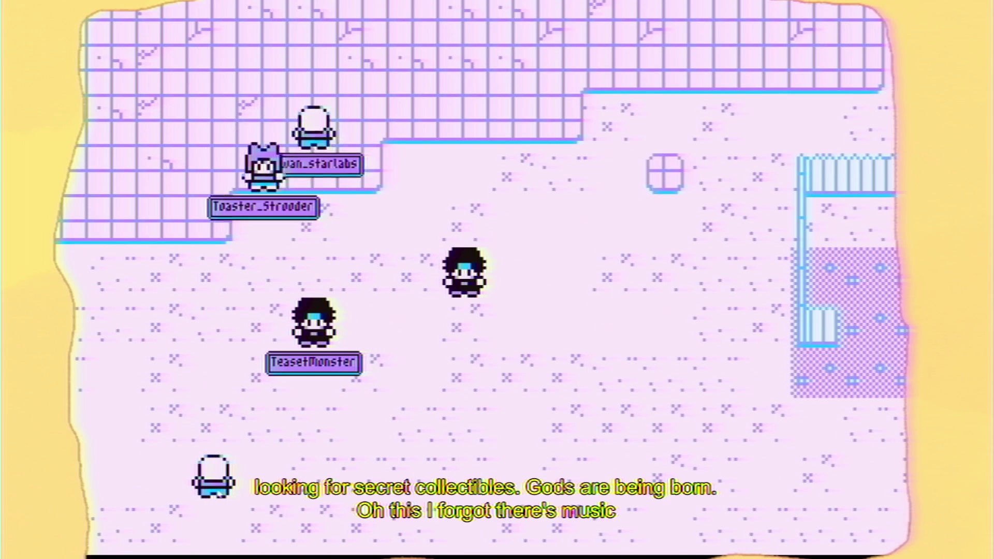
Search Windows for "wave" and launch Elgato Wave Link
mouse_move(252, 558)
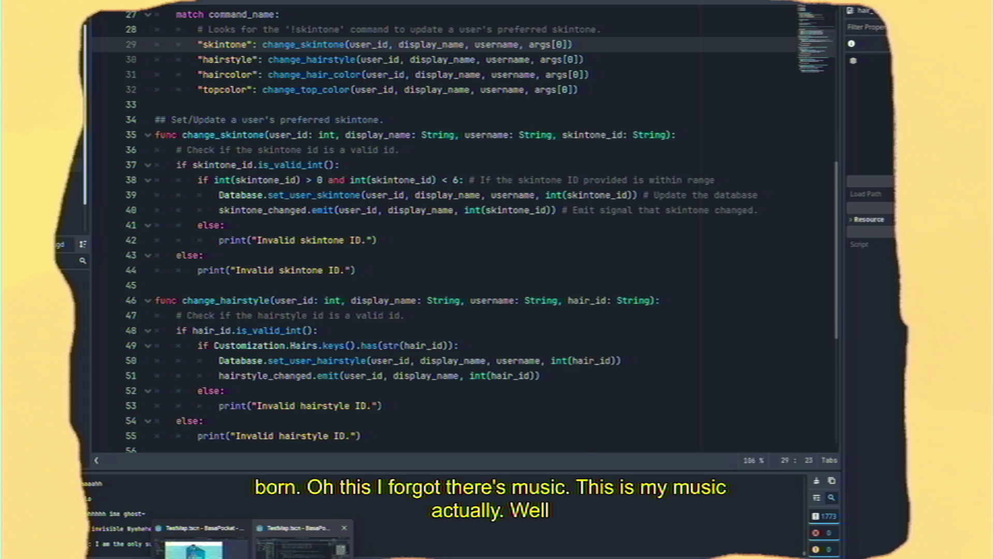
mouse_move(194, 544)
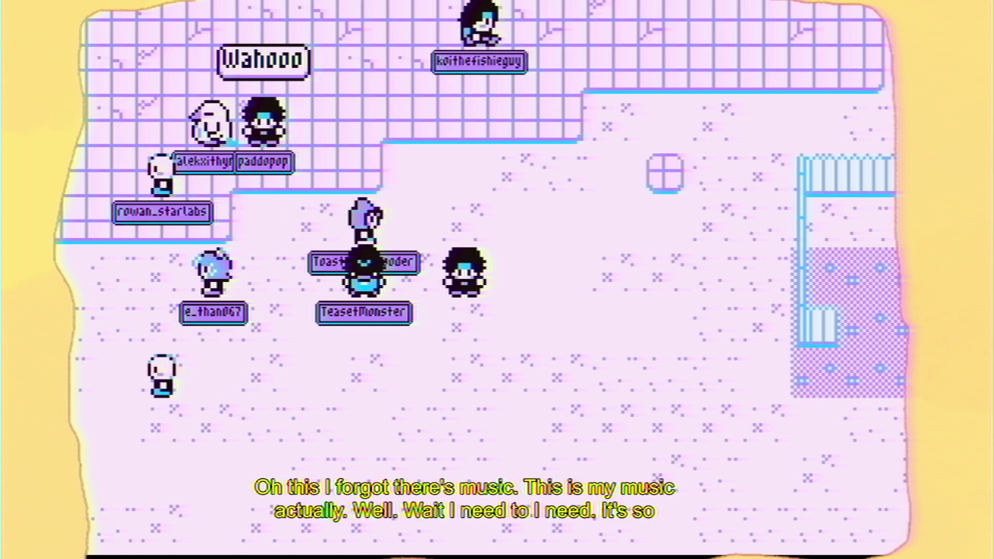
click(239, 558)
key(Escape)
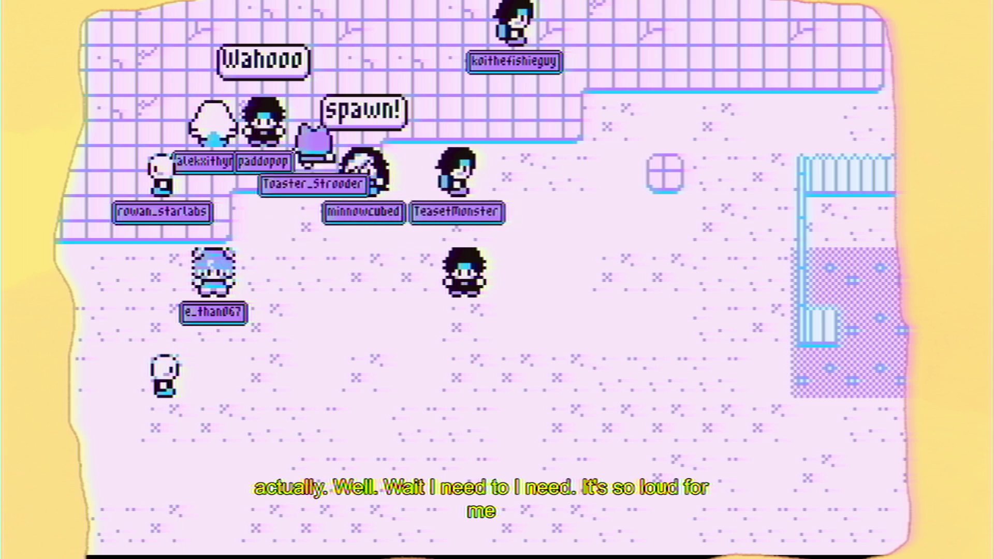
key(super)
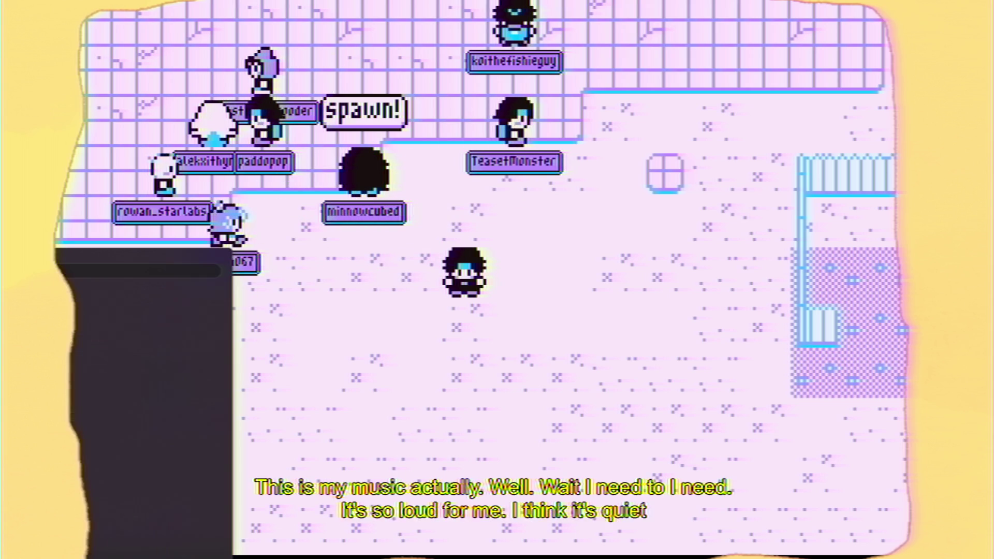
text(wave)
key(Return)
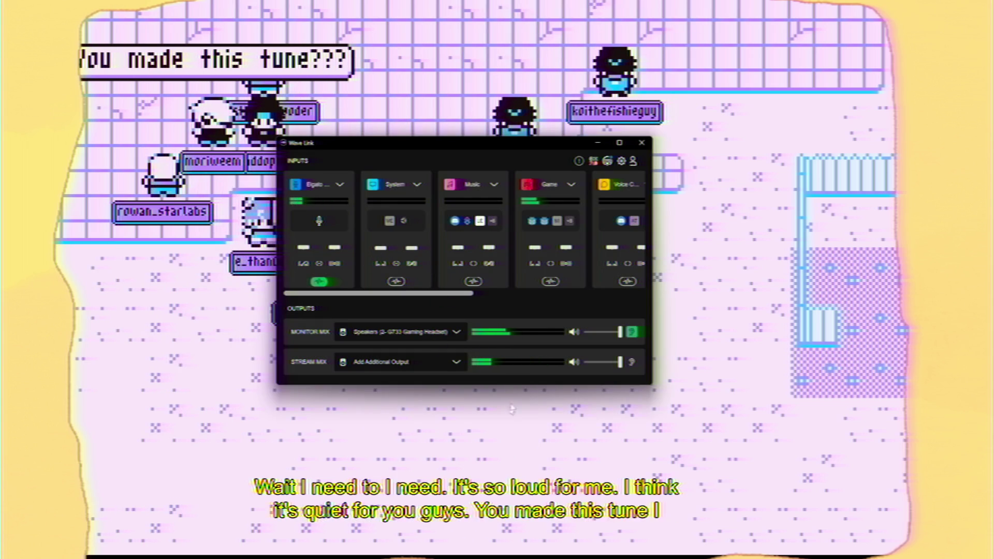
Enlarge Wave Link, lower the OBS input volume to about 50%, and return to the game
mouse_move(514, 386)
mouse_down()
mouse_move(515, 553)
mouse_move(514, 502)
mouse_up()
mouse_move(458, 410)
mouse_down()
mouse_move(563, 414)
mouse_move(459, 412)
mouse_up()
mouse_move(448, 305)
mouse_down()
mouse_move(450, 340)
mouse_move(449, 301)
mouse_up()
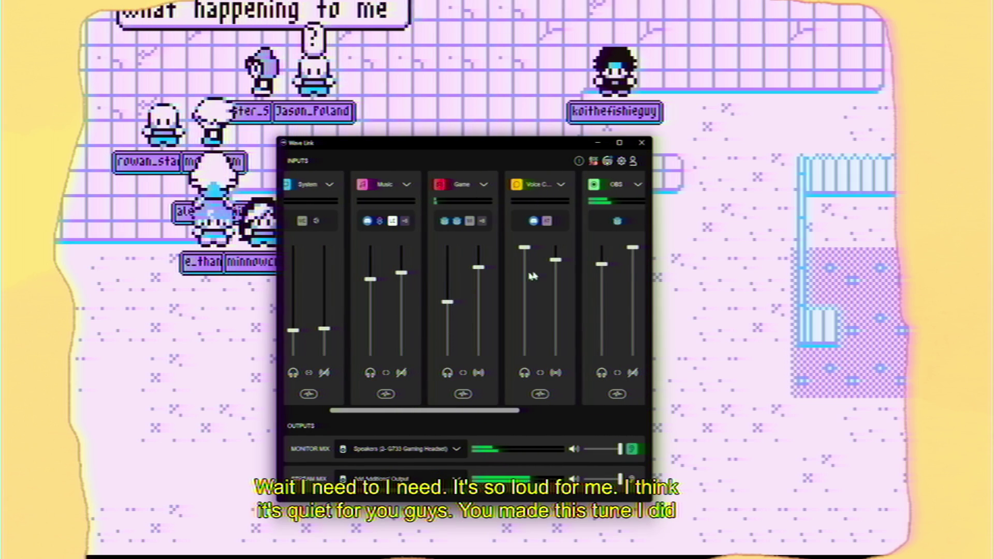
drag(602, 265, 602, 295)
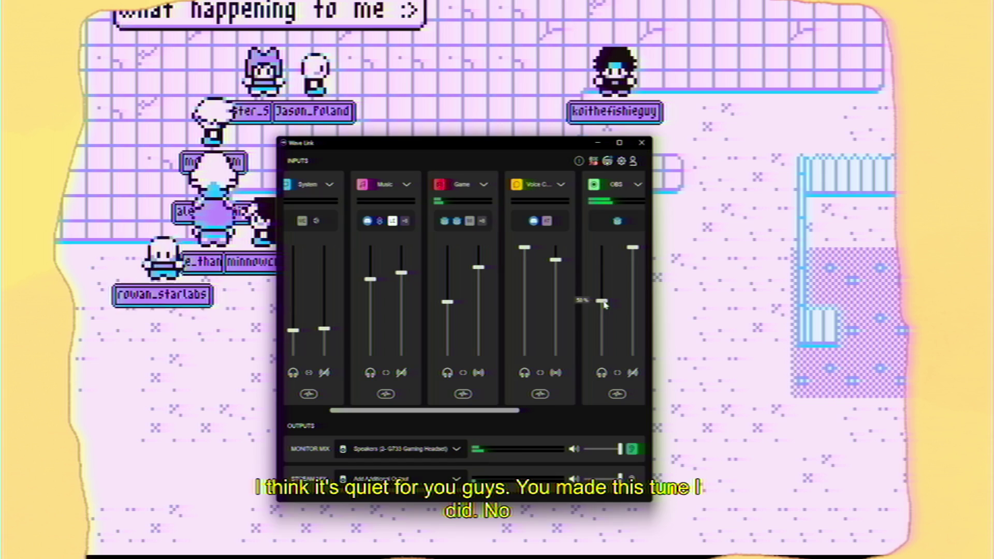
key(alt+Tab)
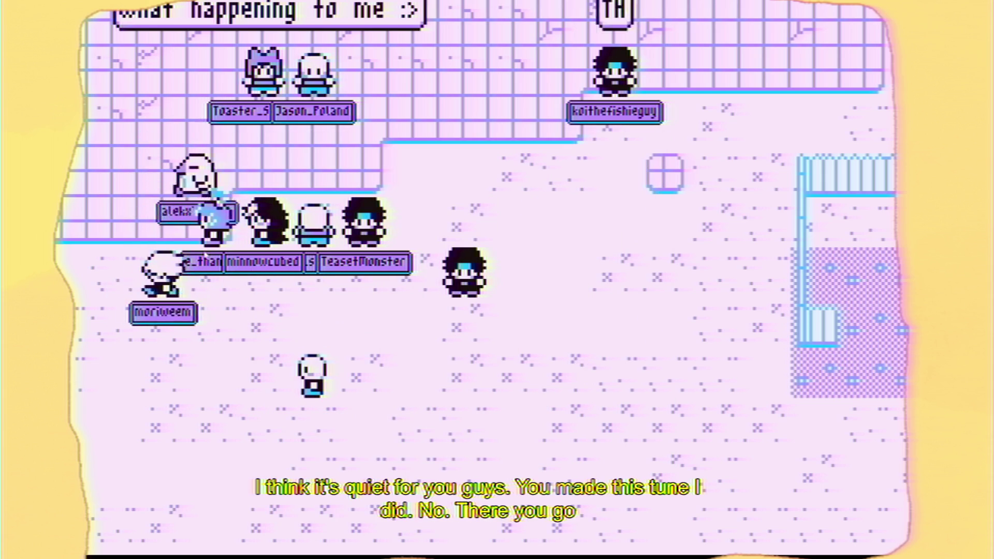
key(Up)
key(Up)
key(Up)
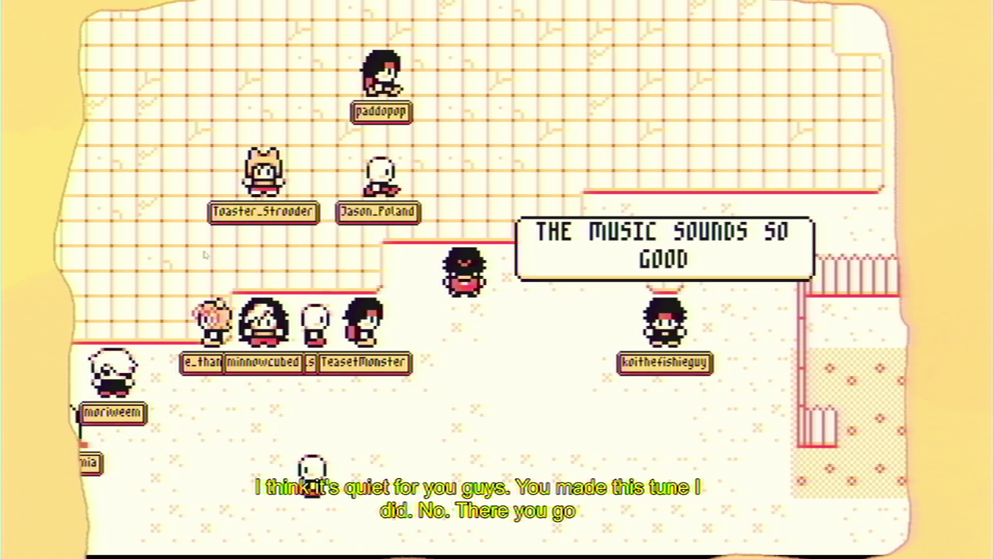
Walk the player up, right and down through the orange and purple sections to the fenced flower area
key(Up)
key(Up)
key(Up)
key(Right)
key(Right)
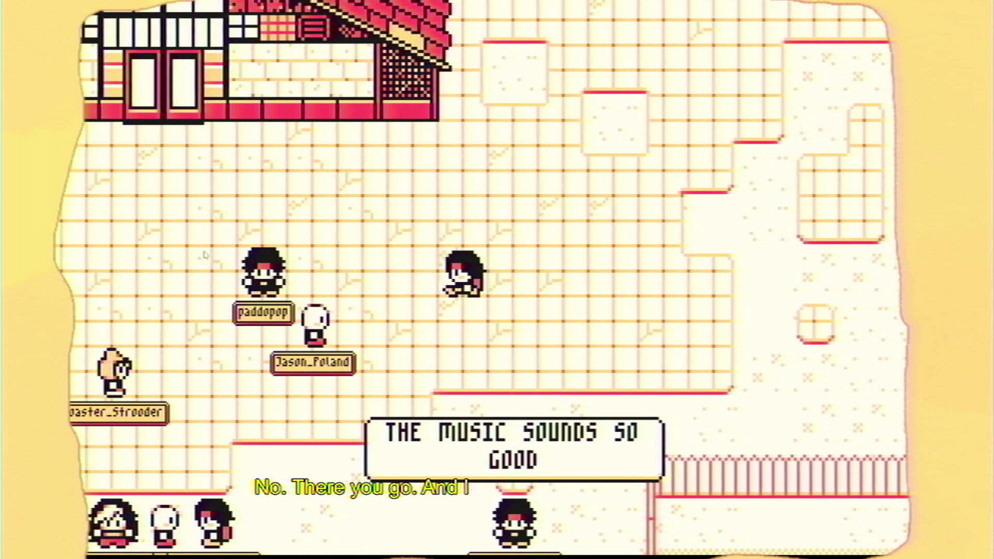
key(Down)
key(Down)
key(Down)
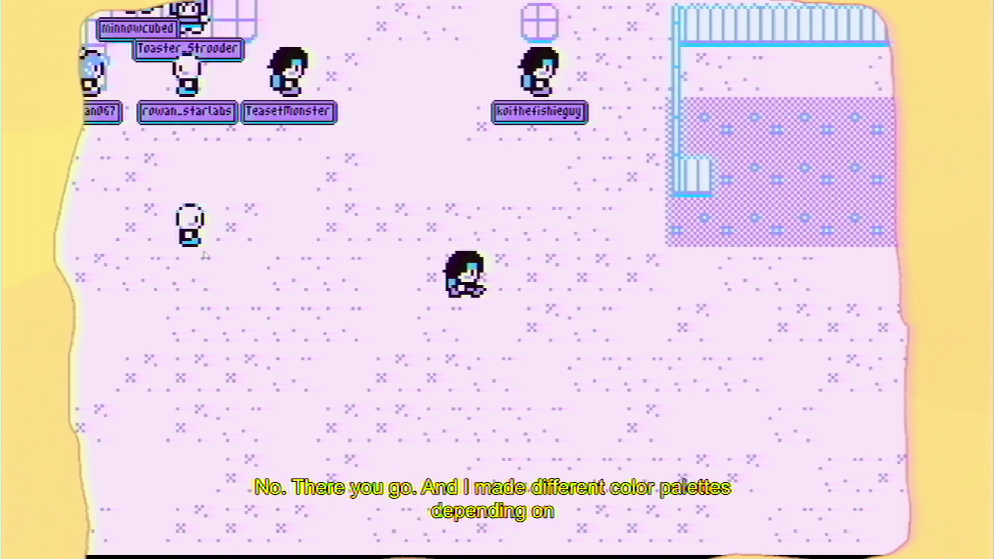
key(Right)
key(Right)
key(Up)
key(Up)
key(Up)
key(Right)
key(Right)
key(Right)
key(Down)
key(Down)
key(Down)
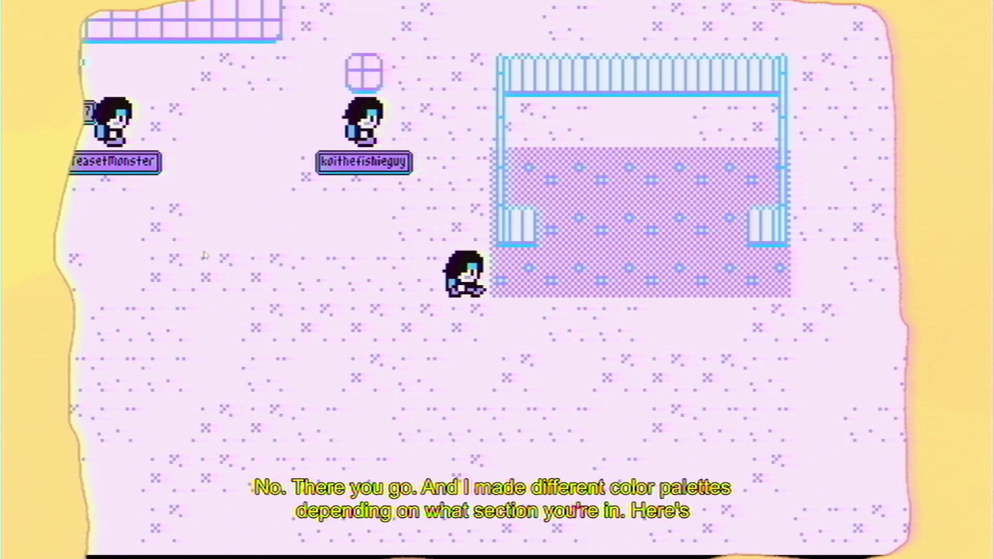
key(Right)
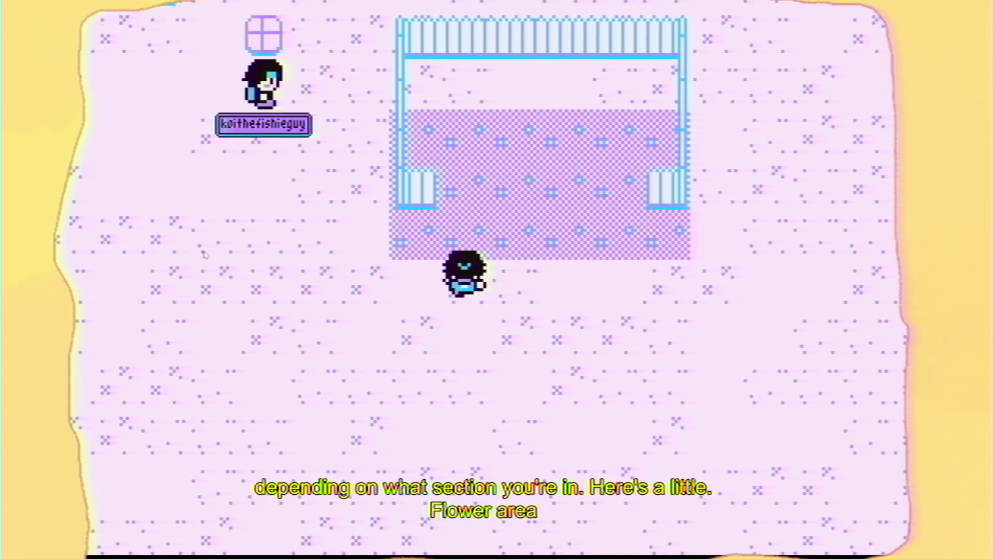
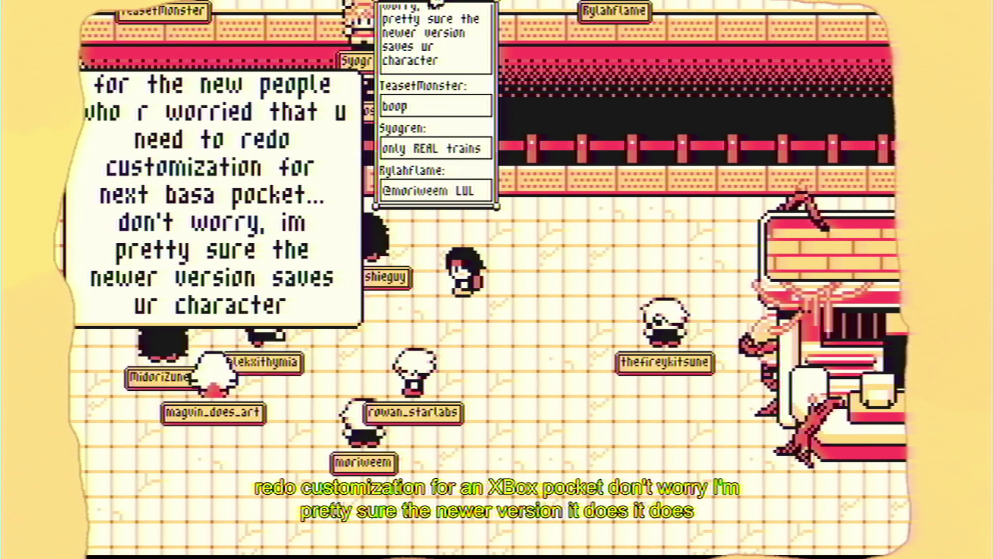
Walk the avatar off the crowded station platform and down into the open plaza
key(Up)
key(Right)
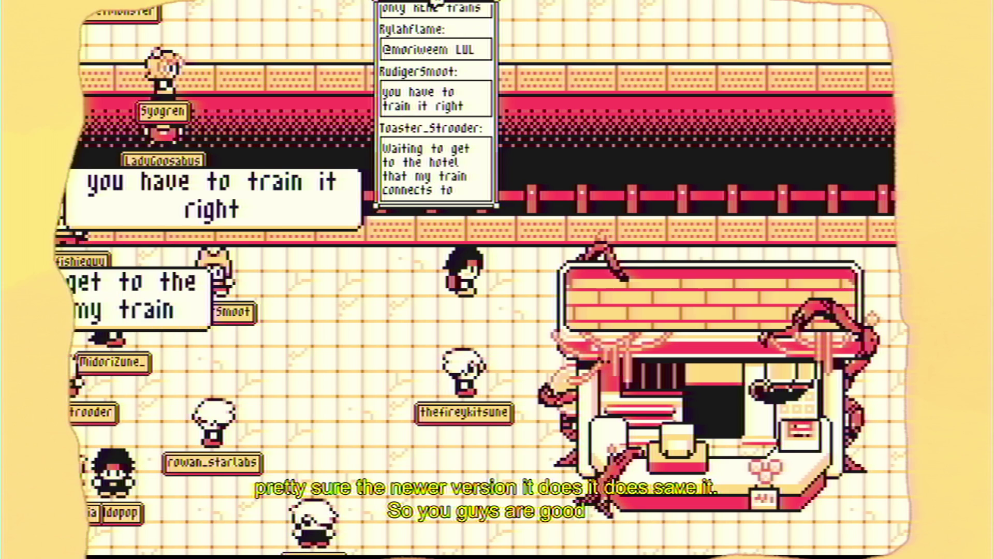
key(Left)
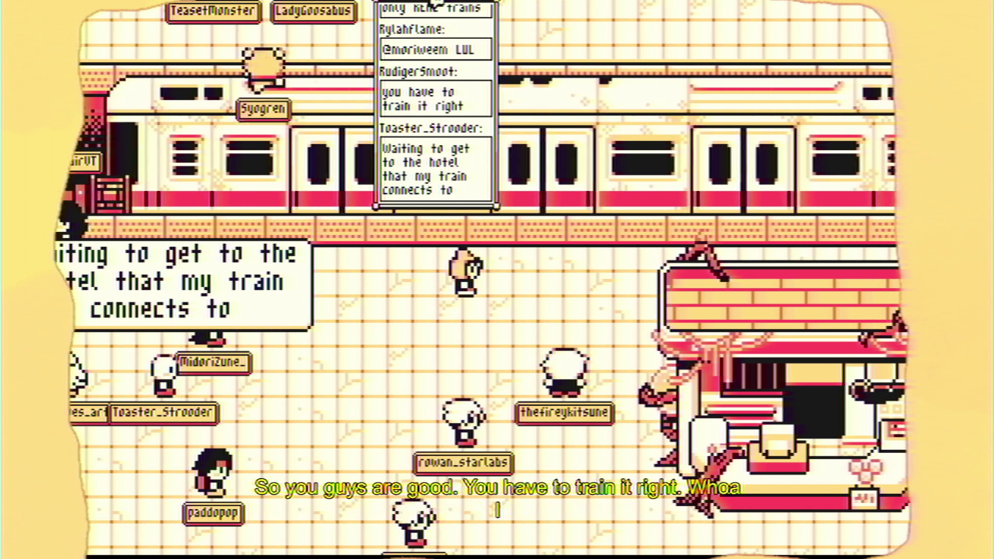
key(Right)
key(Up)
key(Up)
key(Left)
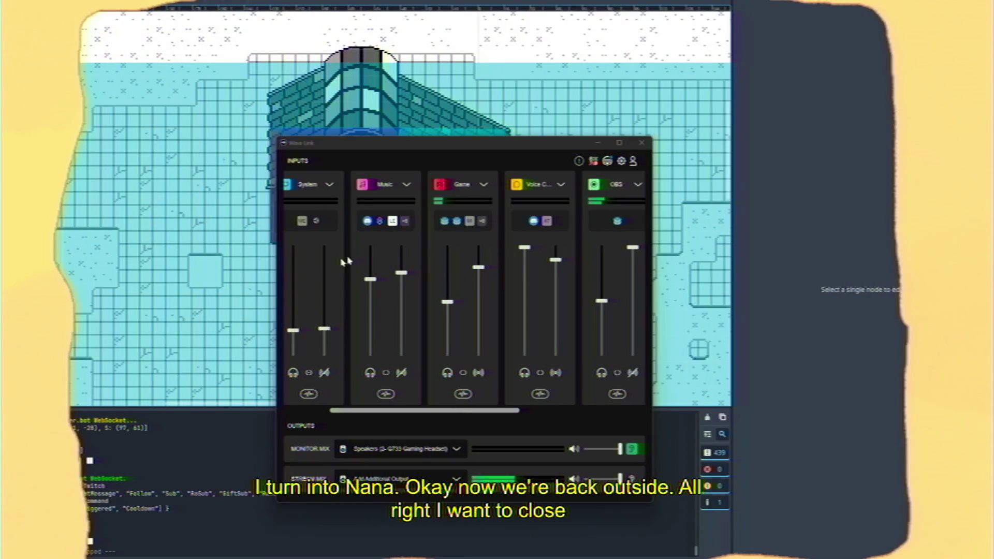
Walk the avatar further down the grass field, then relaunch the project with F5
mouse_move(252, 558)
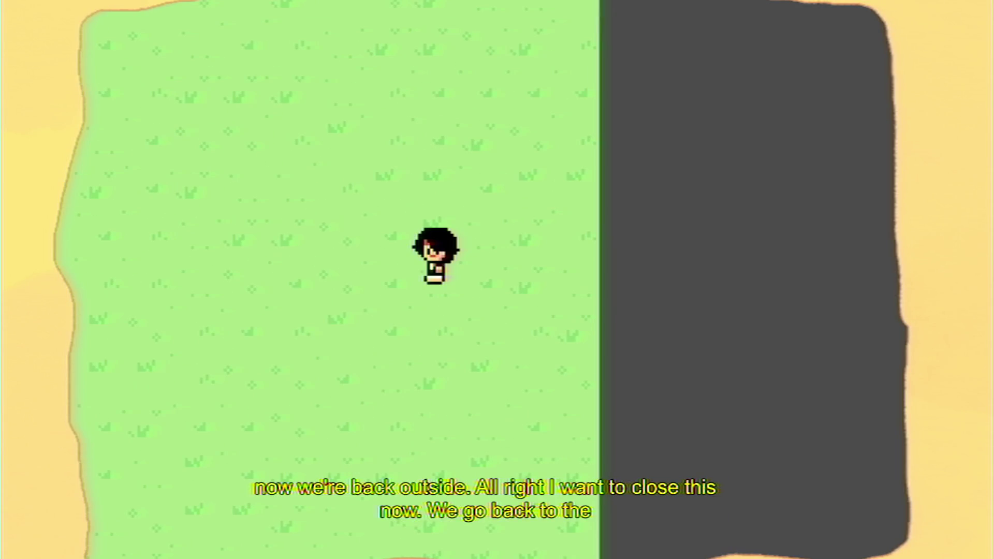
key(Down)
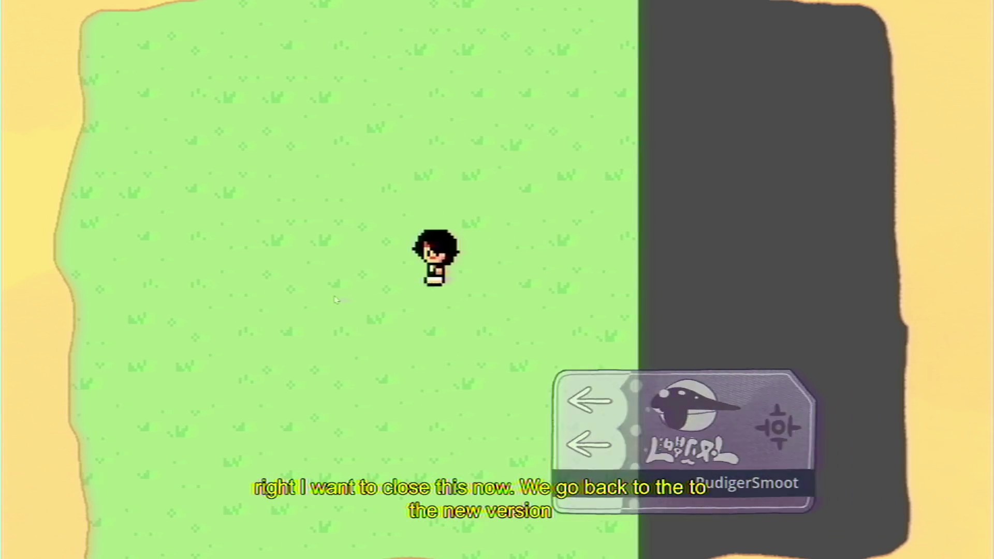
key(Down)
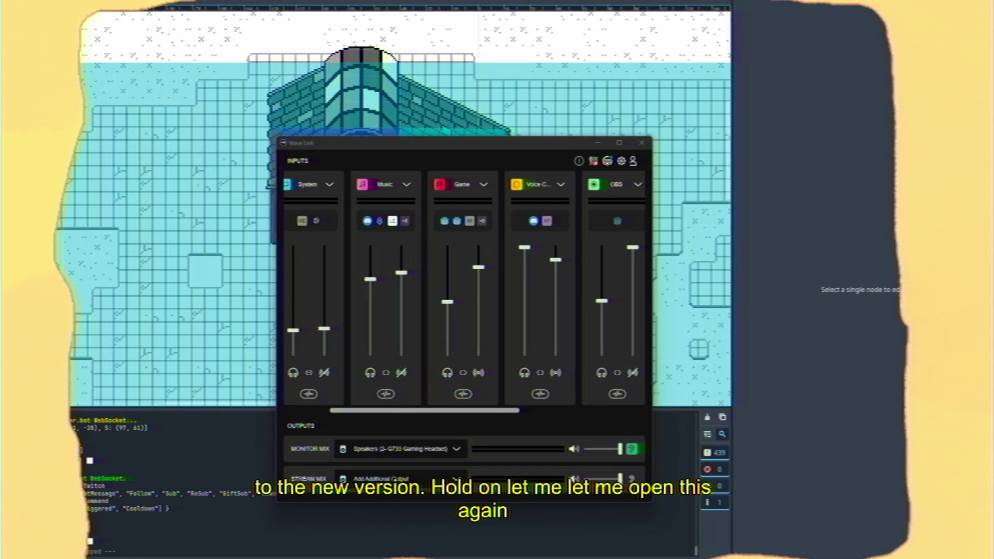
key(F5)
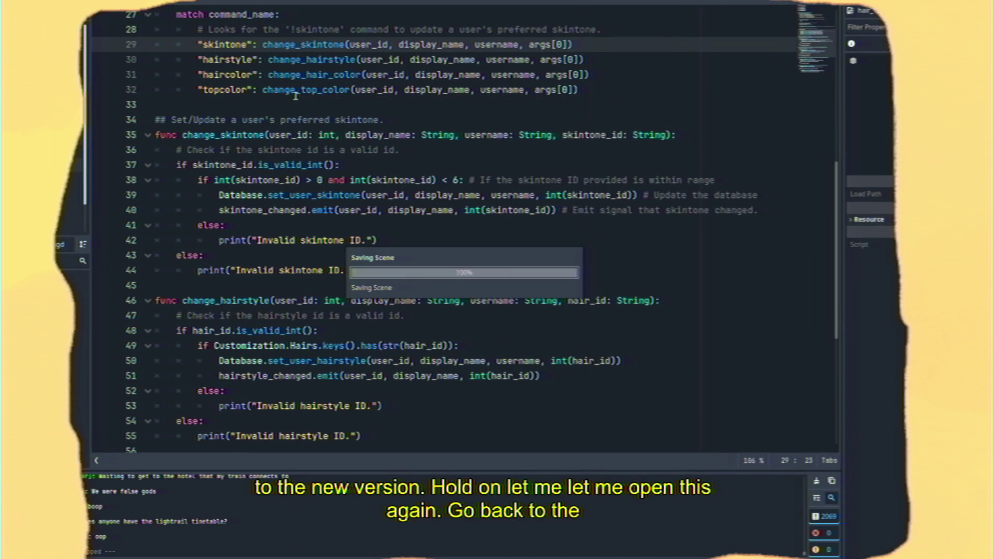
Let the relaunched game load the grass field as viewers' avatars spawn and chat
mouse_move(212, 557)
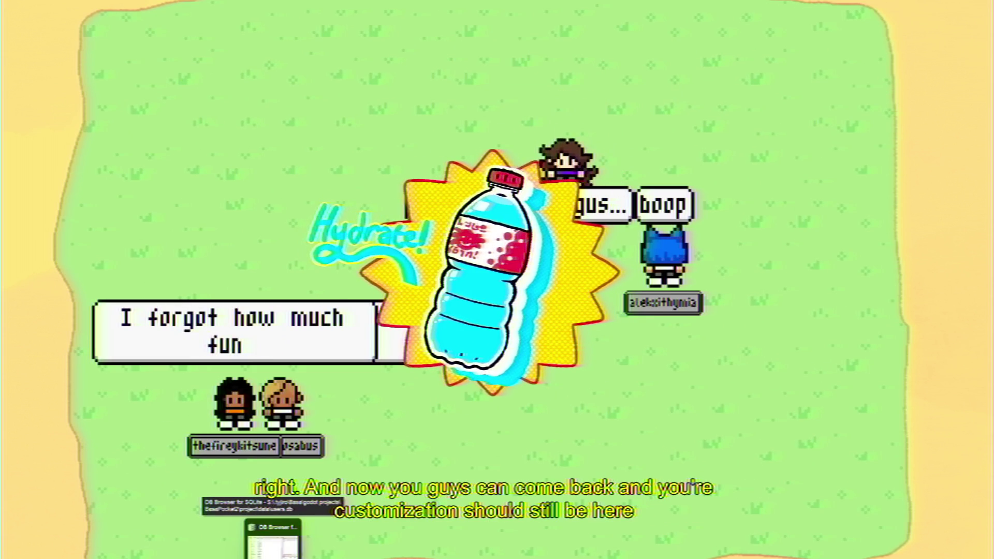
Bring the running game's DEBUG window to the front from its taskbar preview
mouse_move(314, 557)
mouse_move(149, 557)
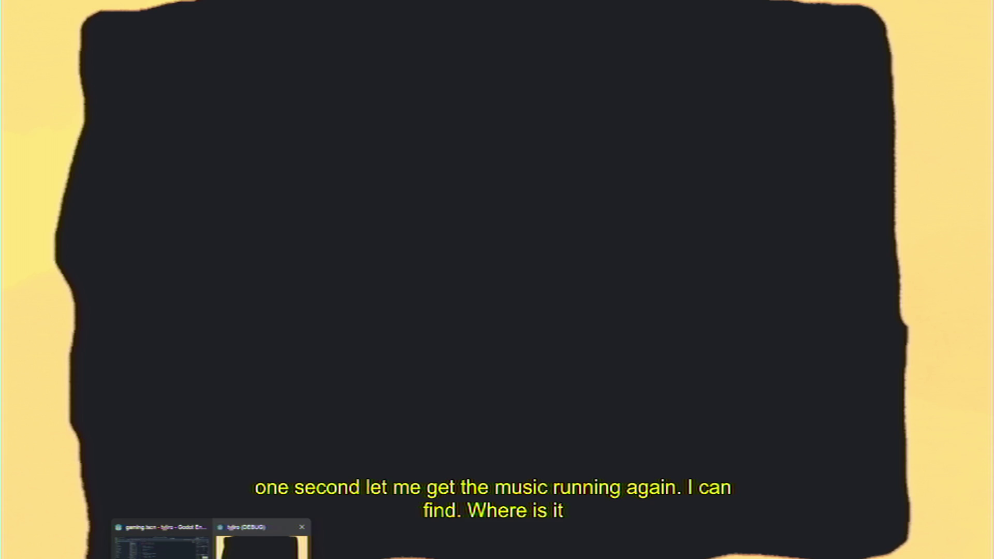
click(259, 545)
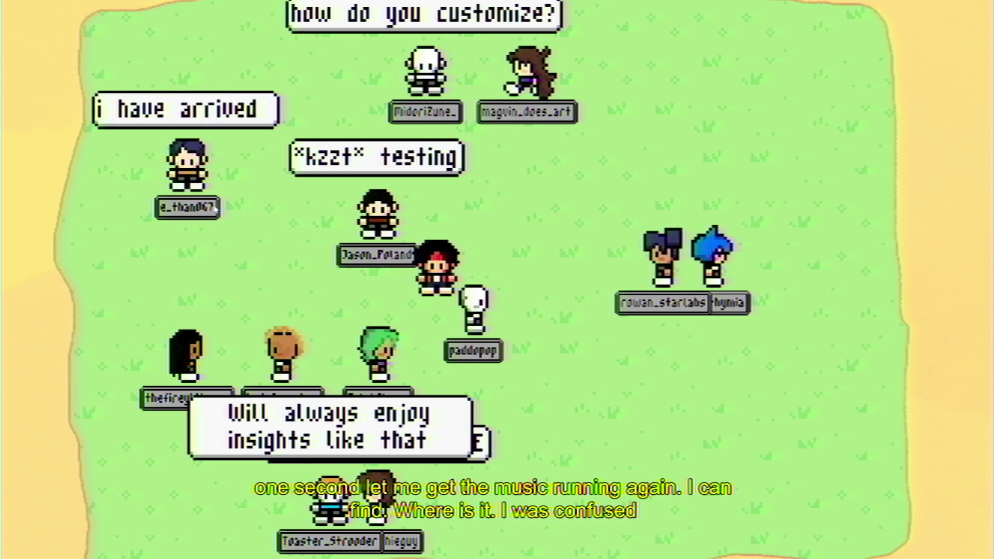
Walk the avatar up, right and left among the newly arrived customized avatars
key(Right)
key(Up)
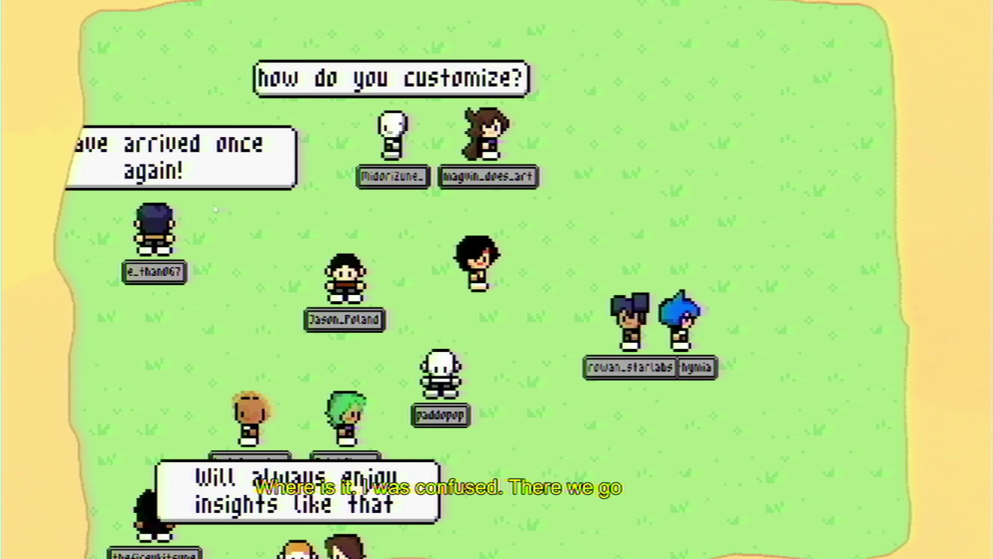
key(Left)
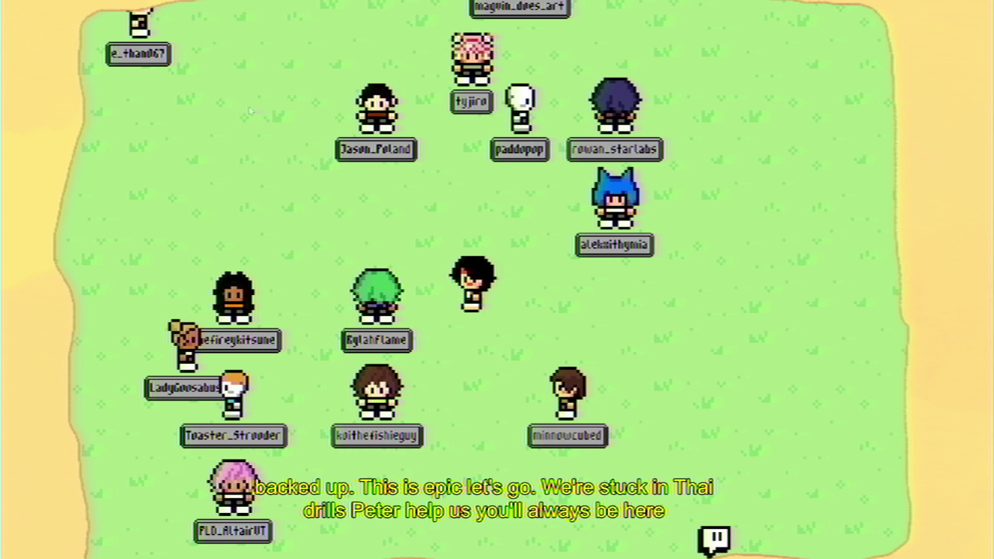
key(Up)
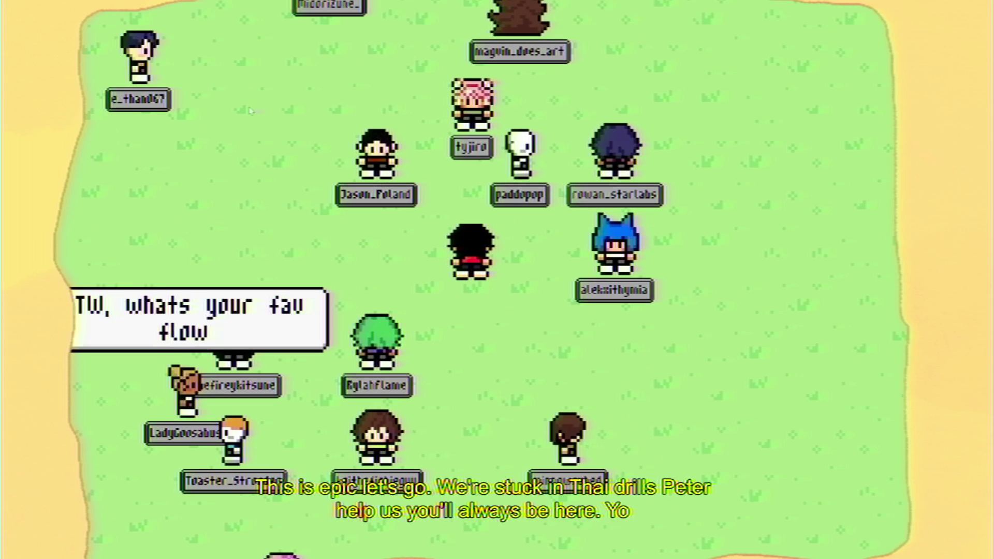
Wander the avatar down, right, up and left through the crowd of viewer avatars
key(Down)
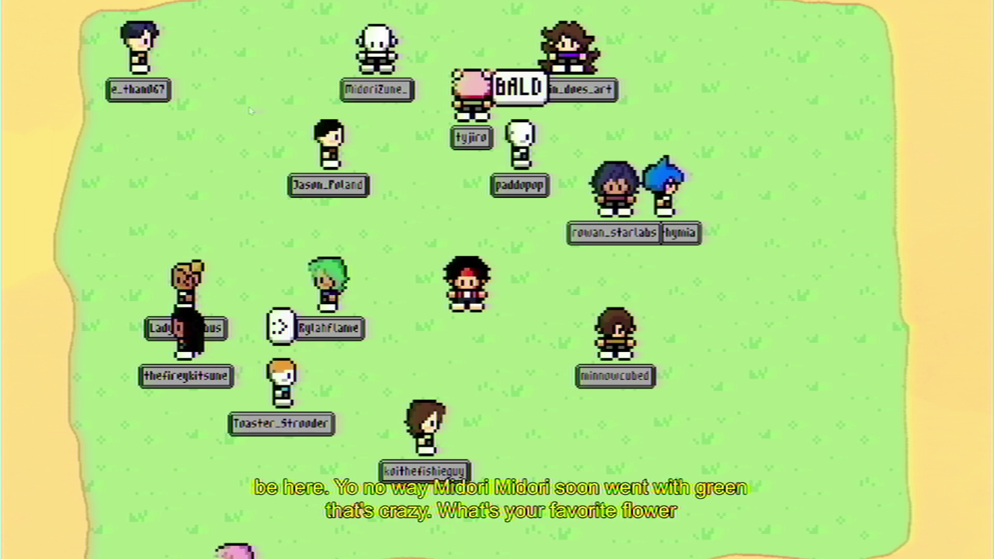
key(Down)
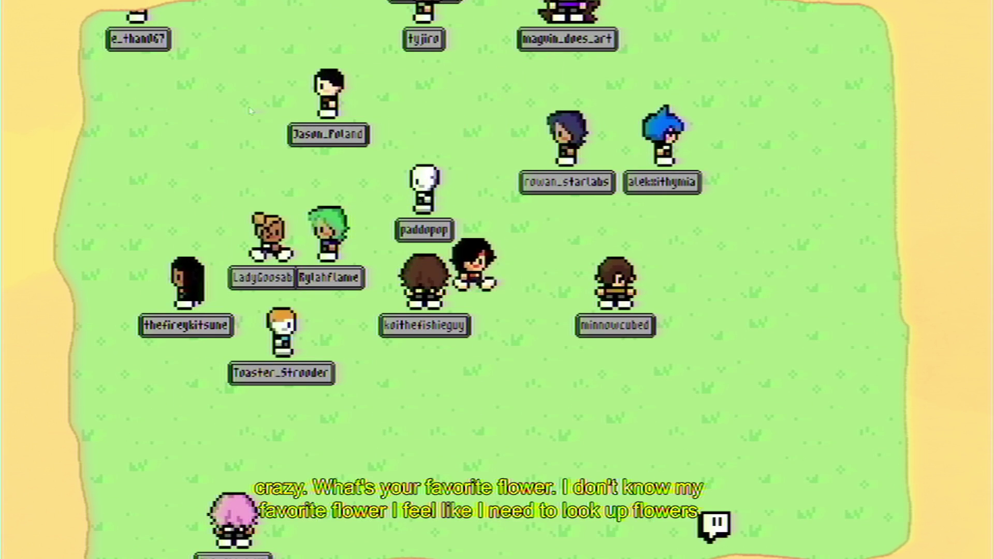
key(Right)
key(Up)
key(Left)
key(Left)
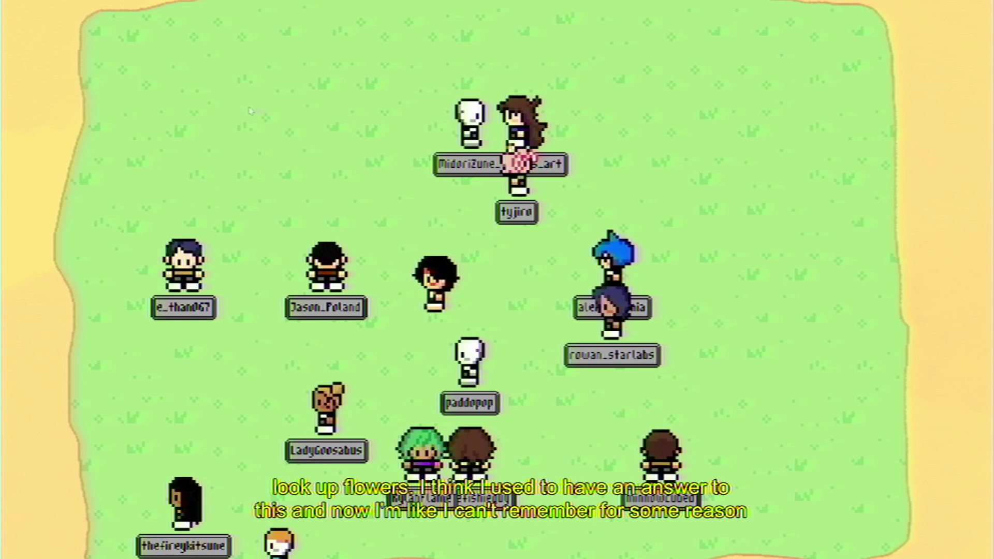
key(Down)
key(Right)
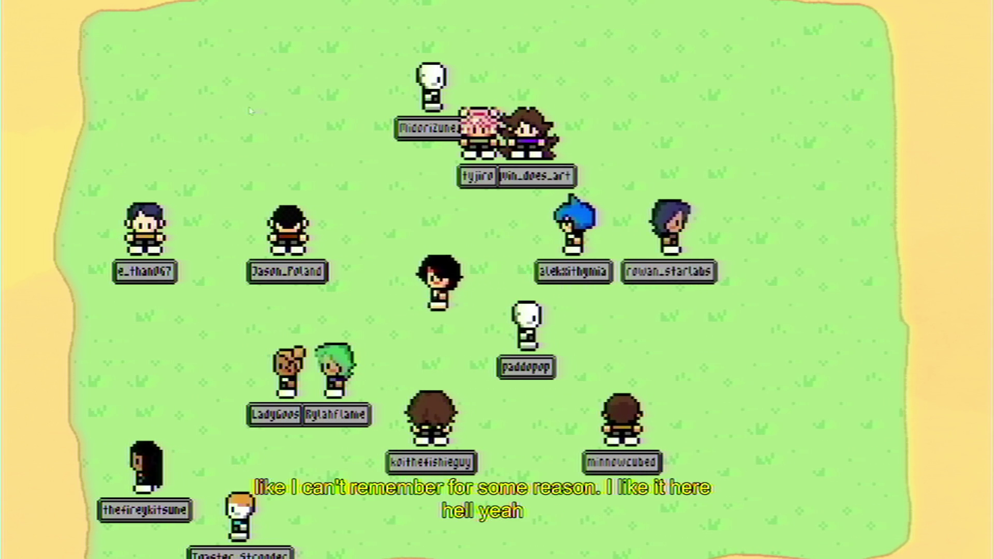
key(Left)
key(Down)
key(Down)
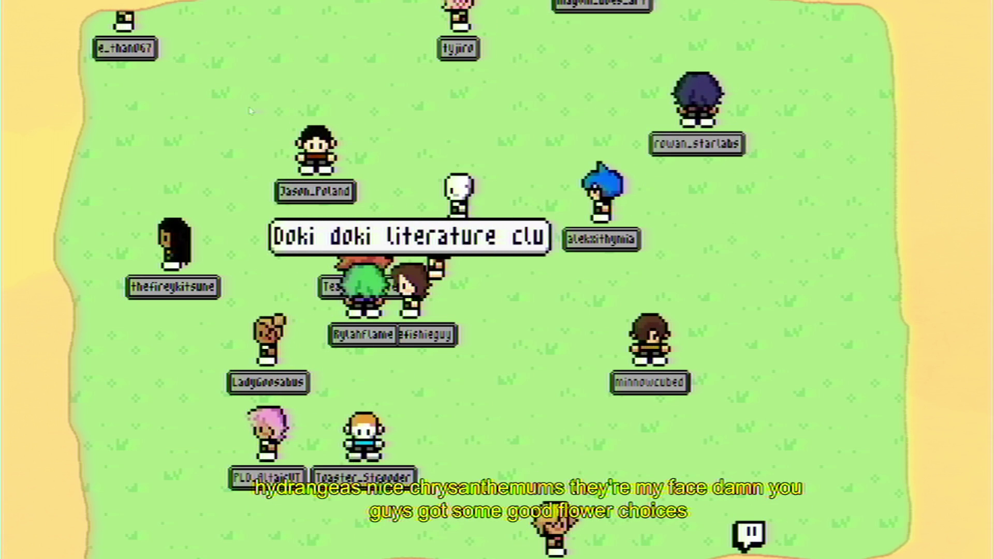
Walk the avatar left, up, down and right between the other players on the field
key(Left)
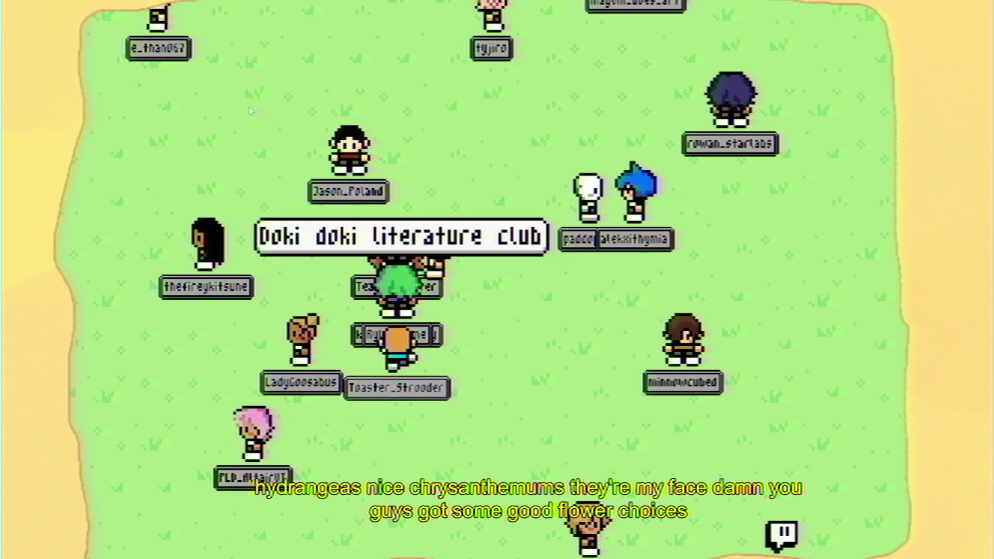
key(Up)
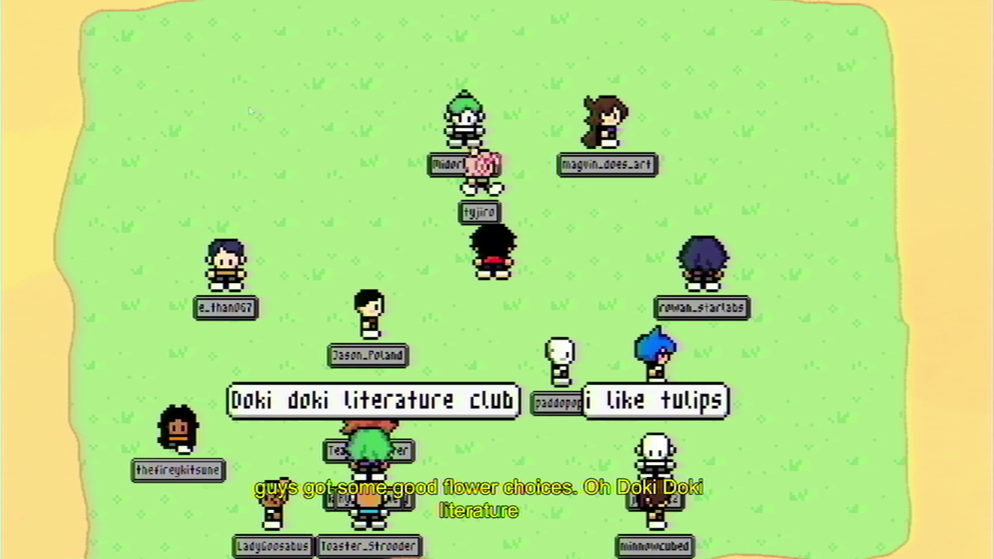
key(Down)
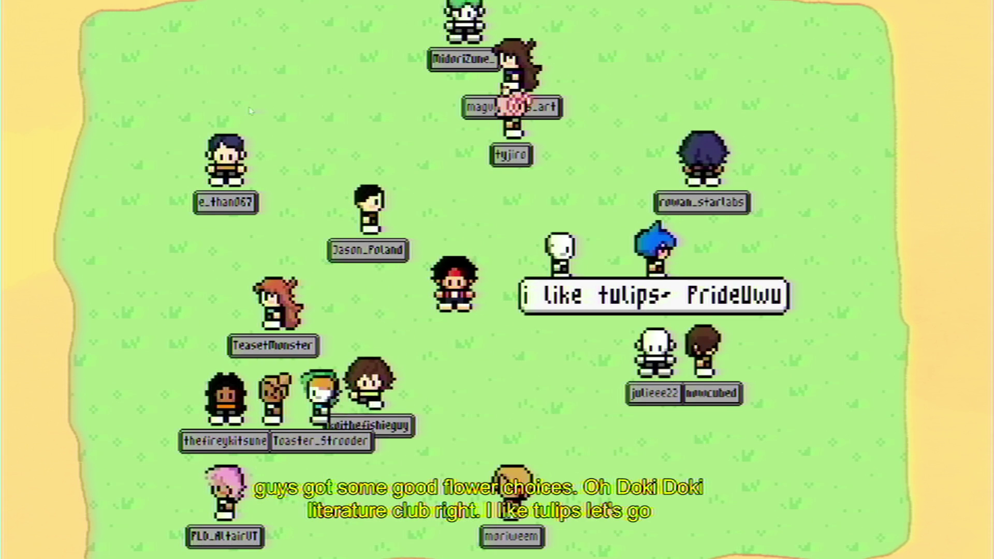
key(Down)
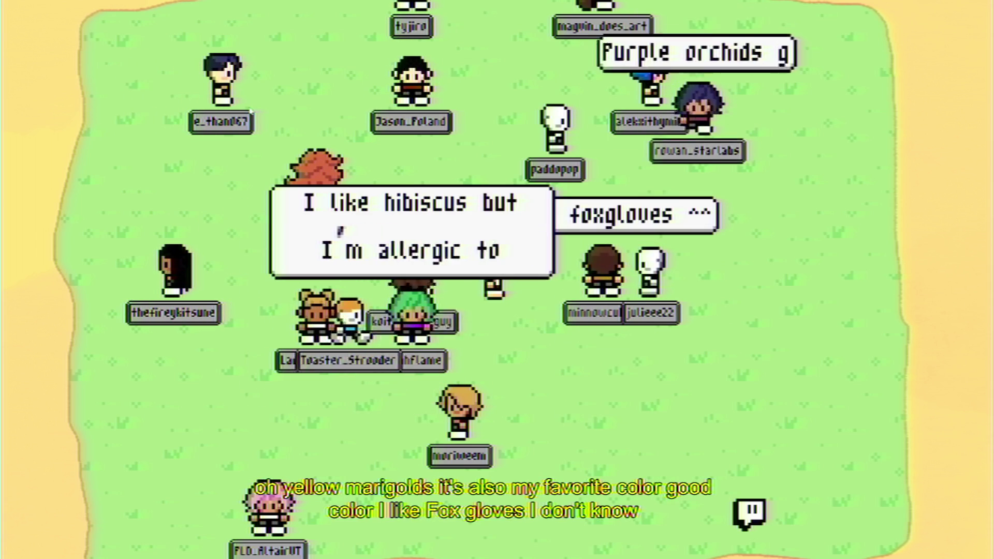
key(Up)
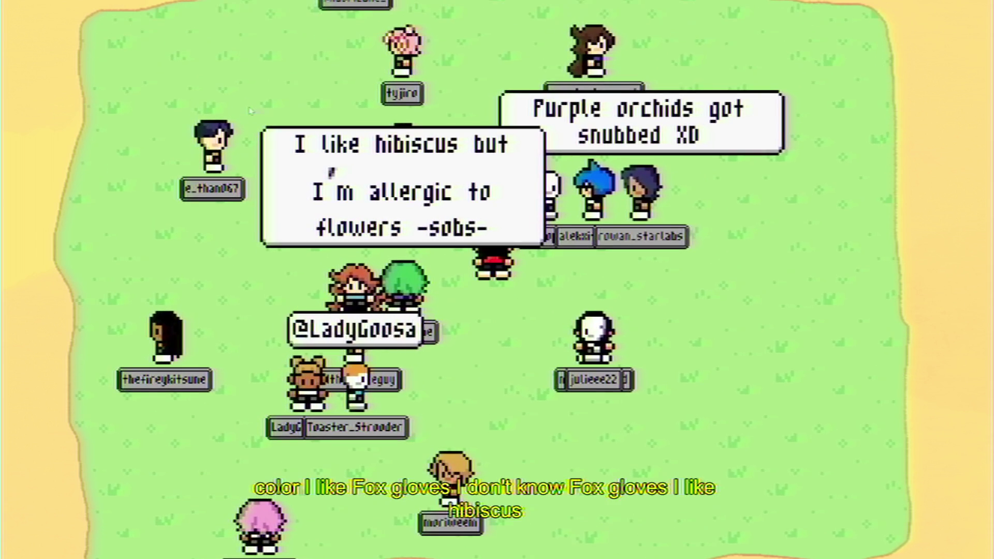
key(Right)
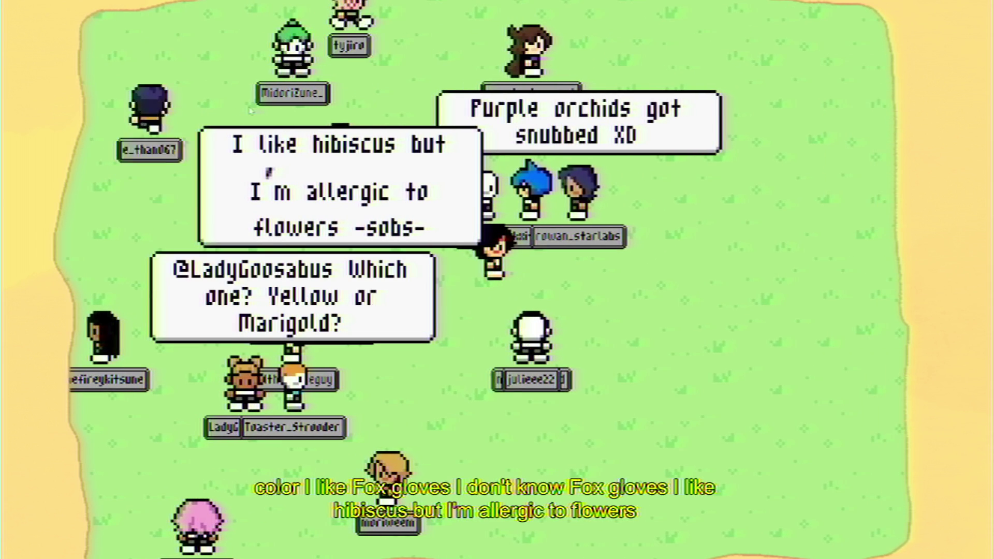
key(Down)
key(Left)
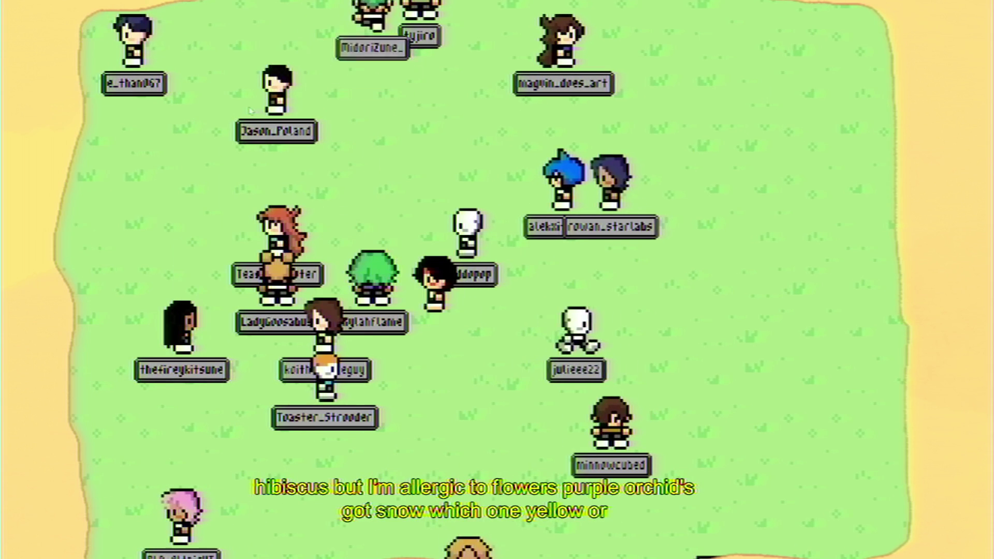
key(Down)
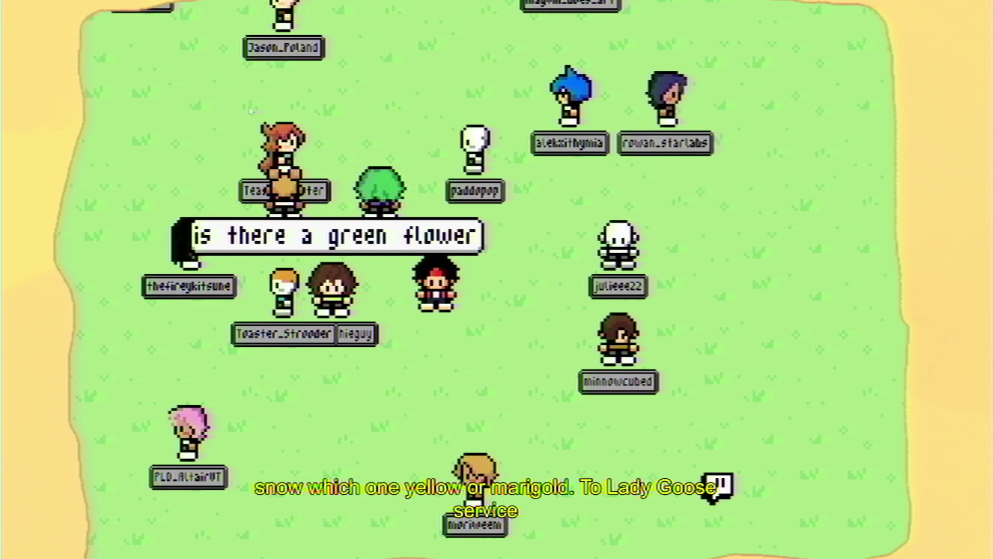
Keep weaving the avatar diagonally through the growing cluster of viewer avatars
key(Down)
key(Left)
key(Left)
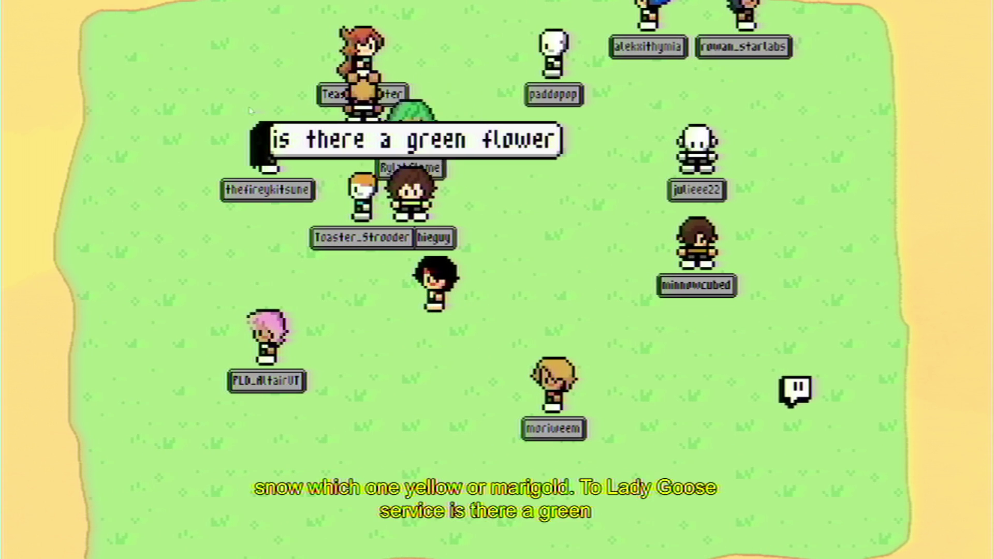
key(Right)
key(Up)
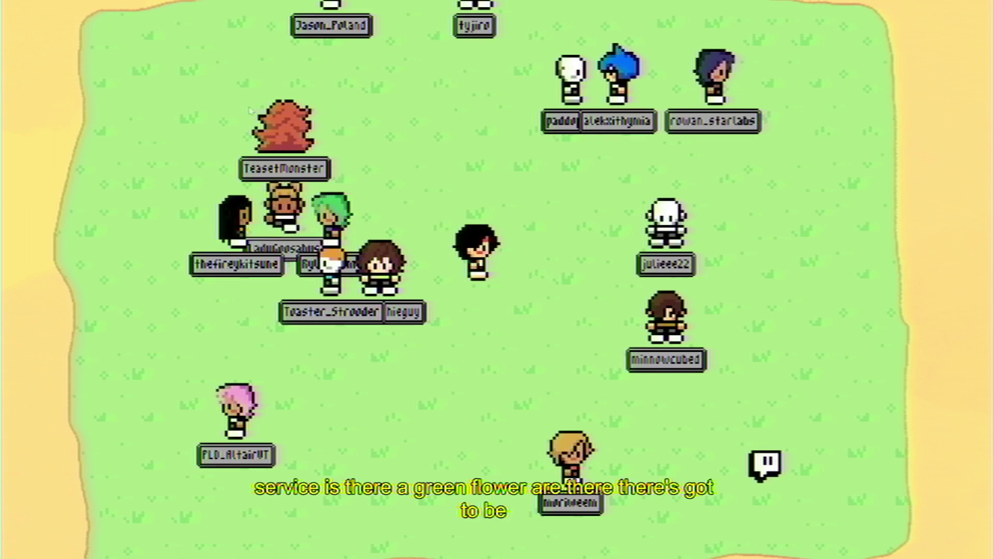
key(Up)
key(Left)
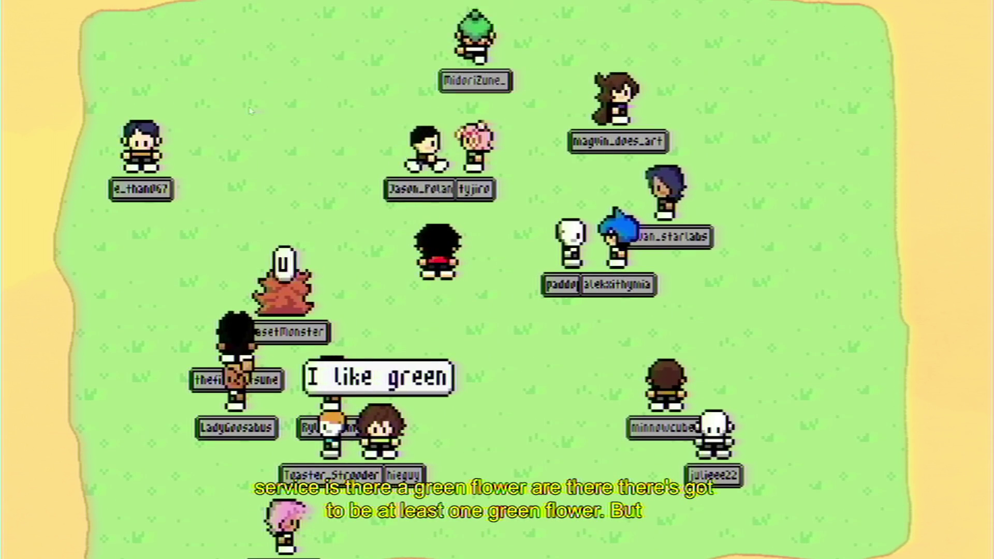
key(Down)
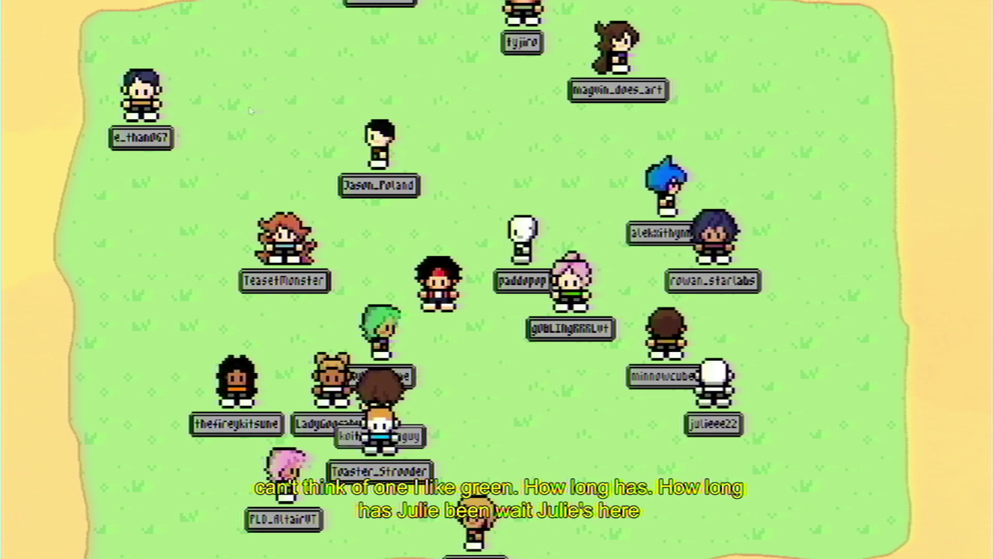
key(Right)
key(Down)
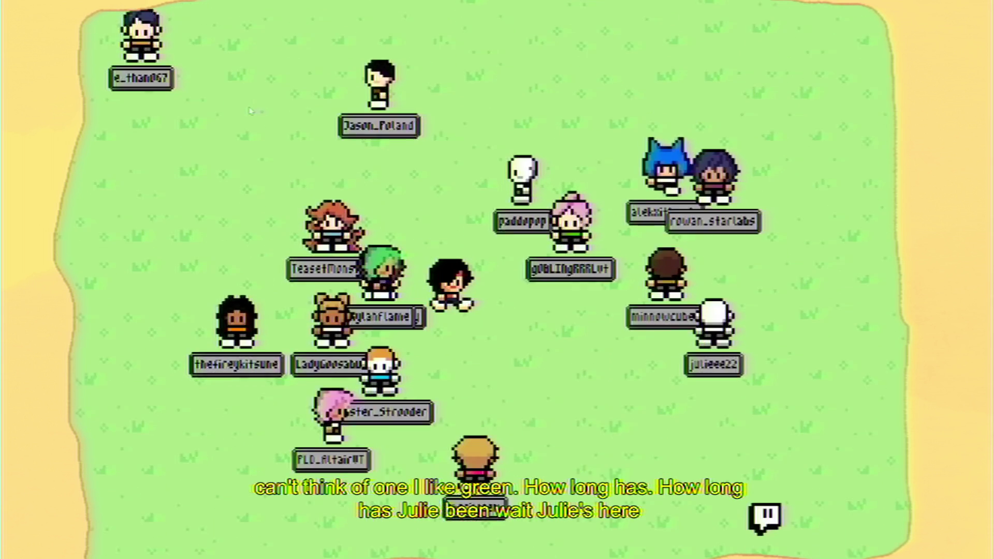